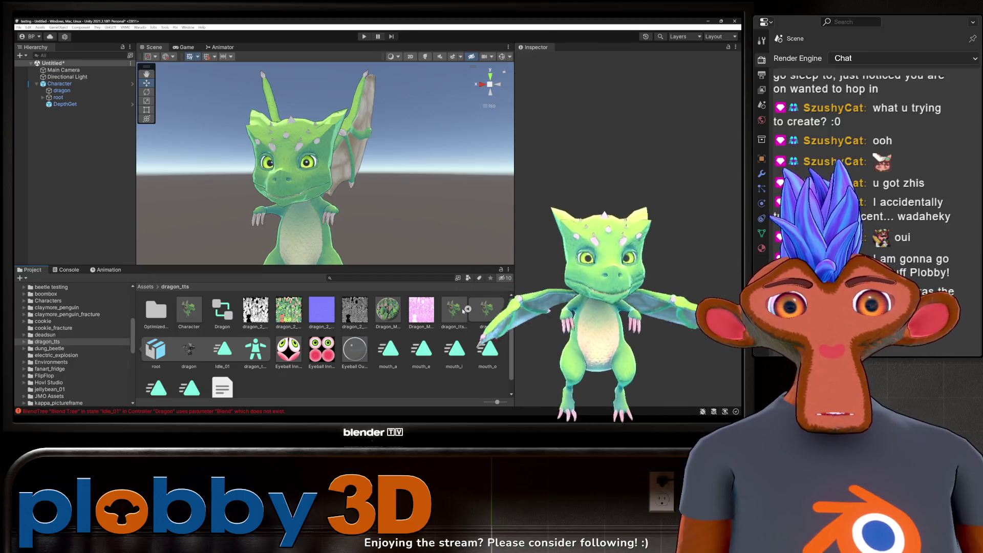
- Build the dragon Character prefab as a Warudo mod with Warudo > Build Mod in Unity
click(60, 84)
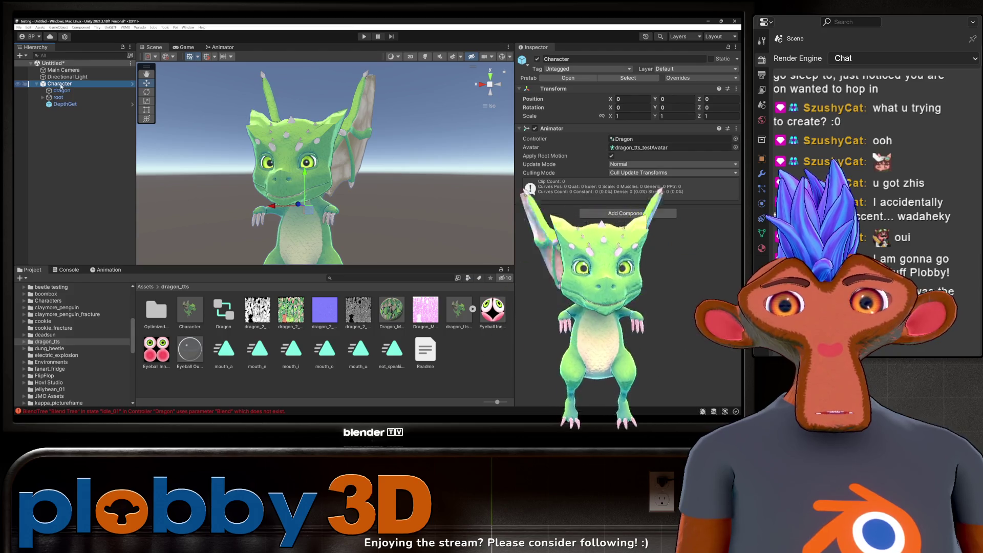
click(194, 310)
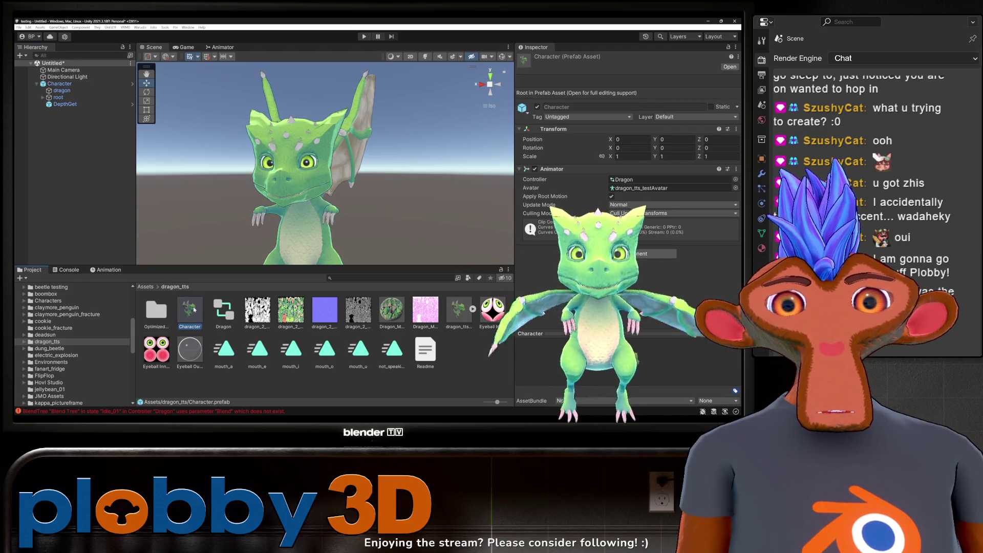
click(139, 27)
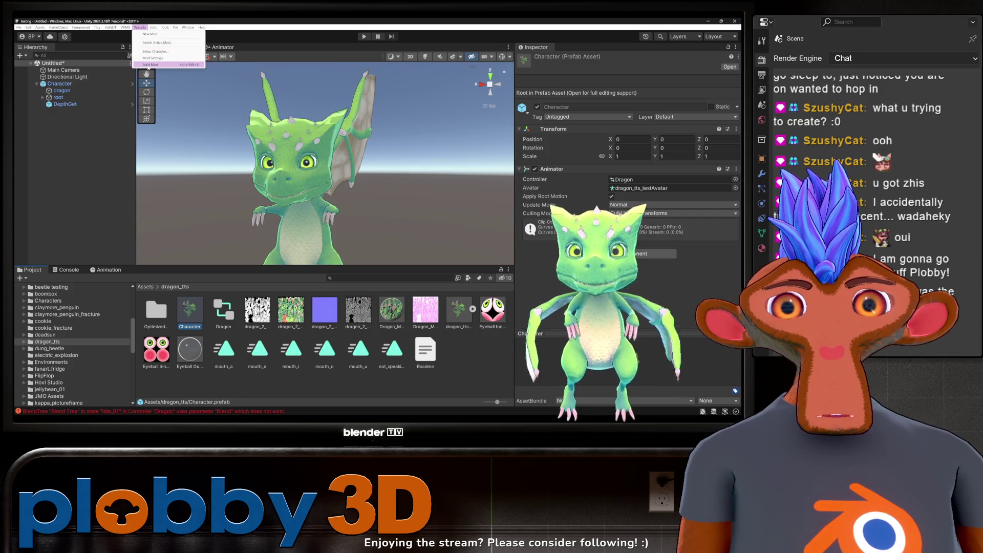
click(159, 44)
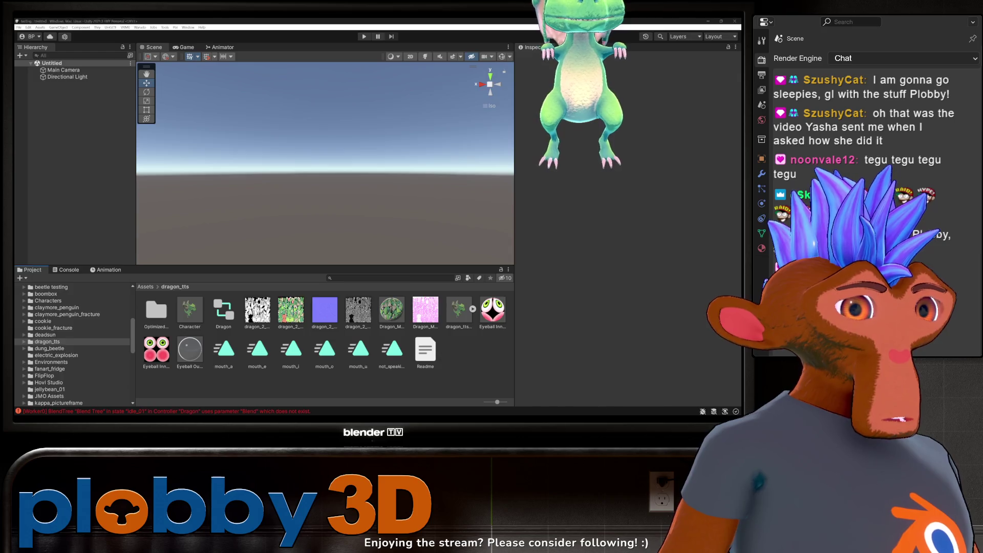
key(alt+Tab)
key(alt+Tab)
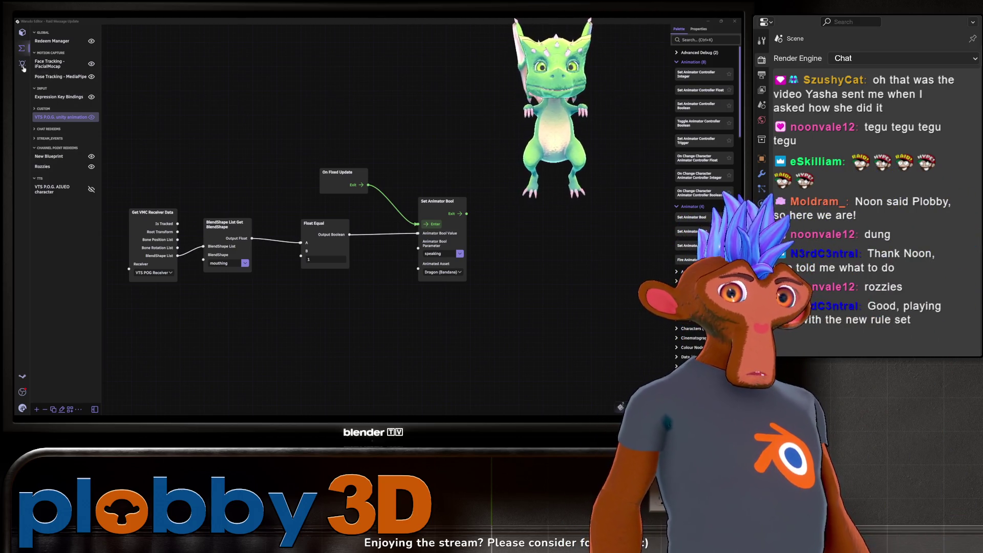
- Reload the Dragon (Bandana) character by switching Enabled off and back on twice
click(22, 33)
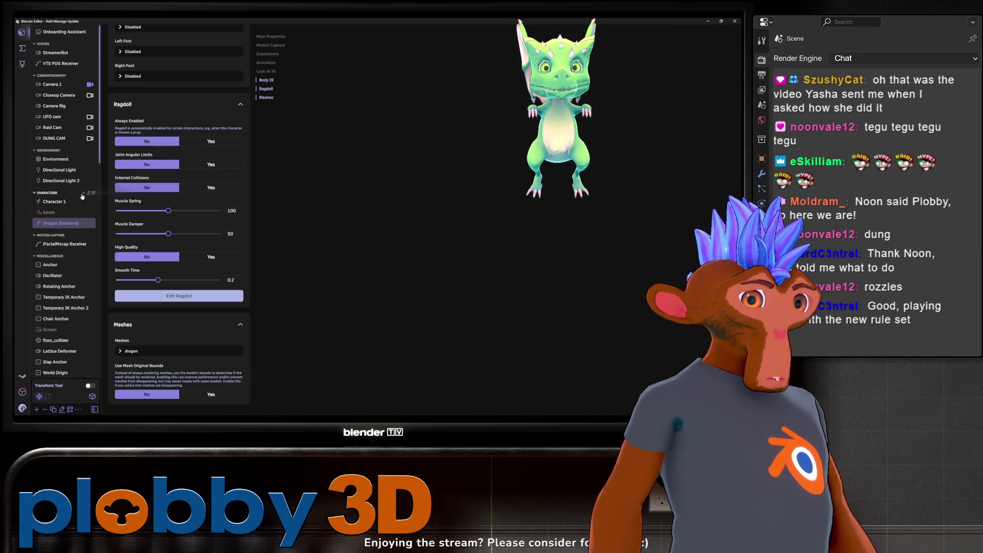
click(77, 201)
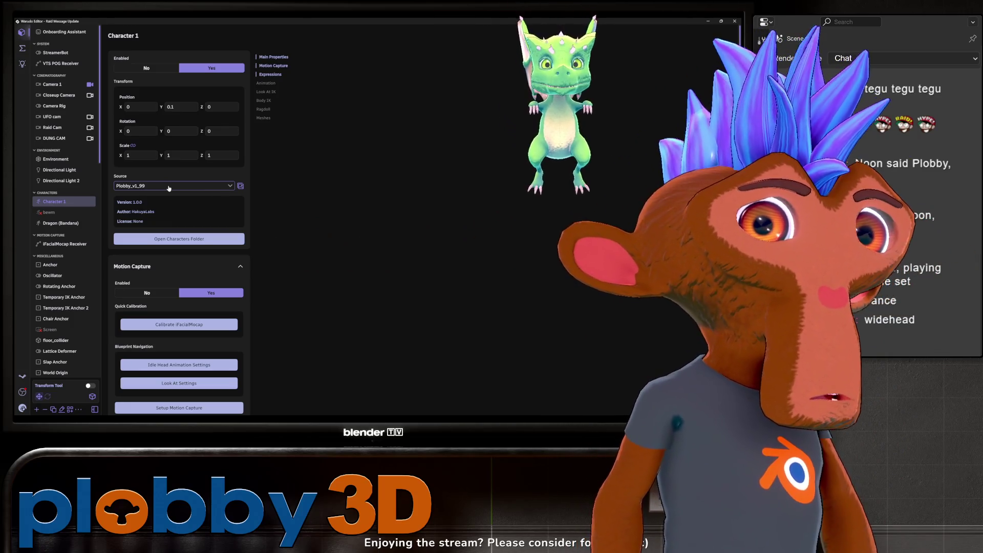
click(56, 223)
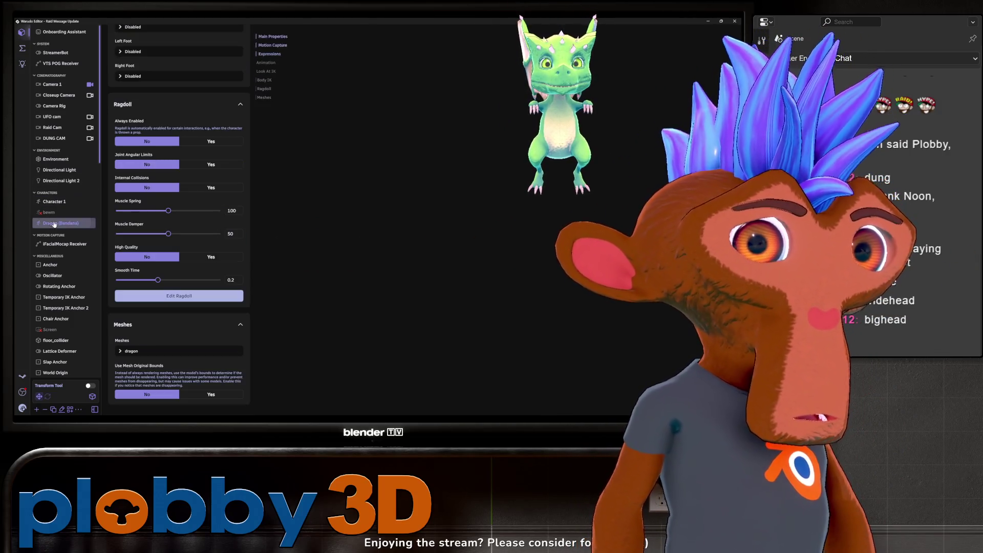
scroll(149, 113, up, 15)
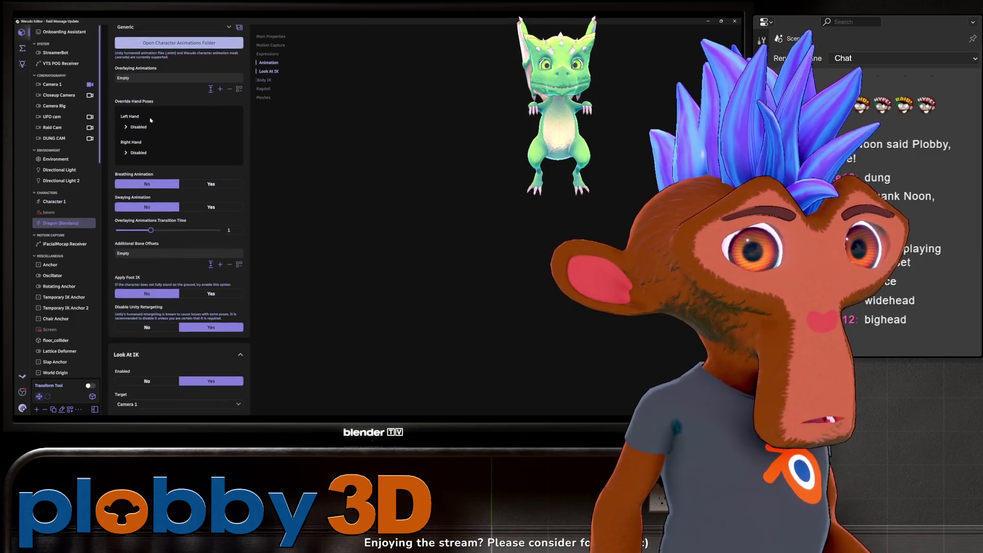
scroll(151, 107, up, 10)
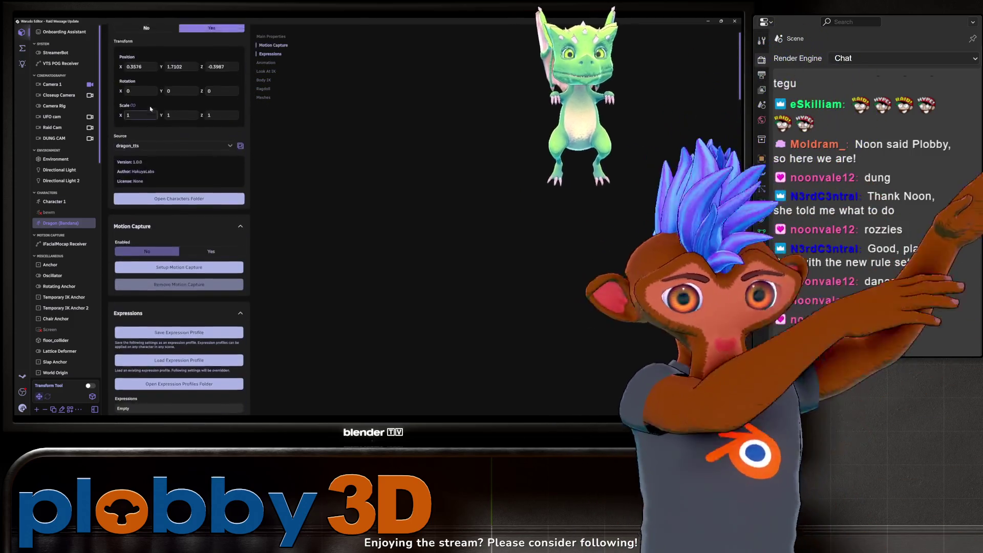
click(154, 68)
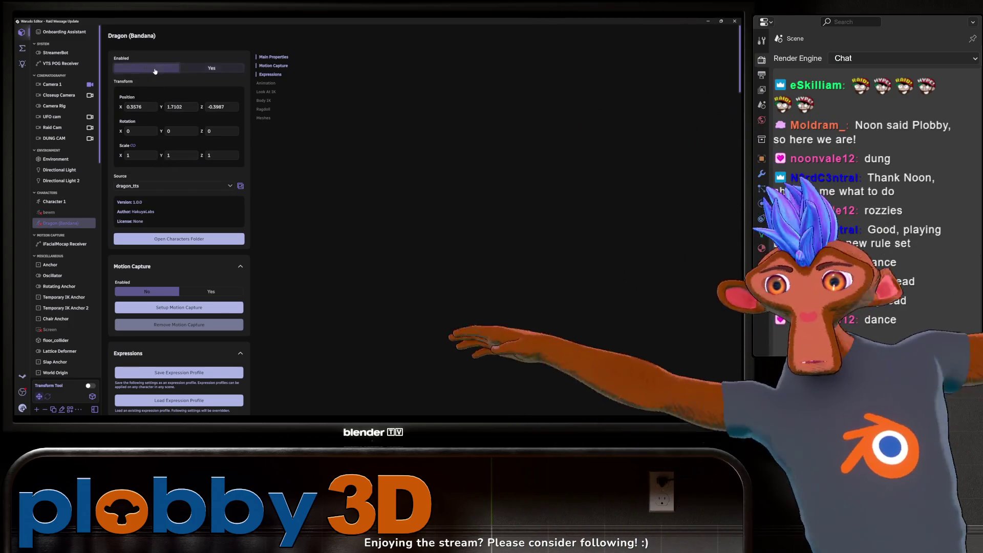
click(212, 69)
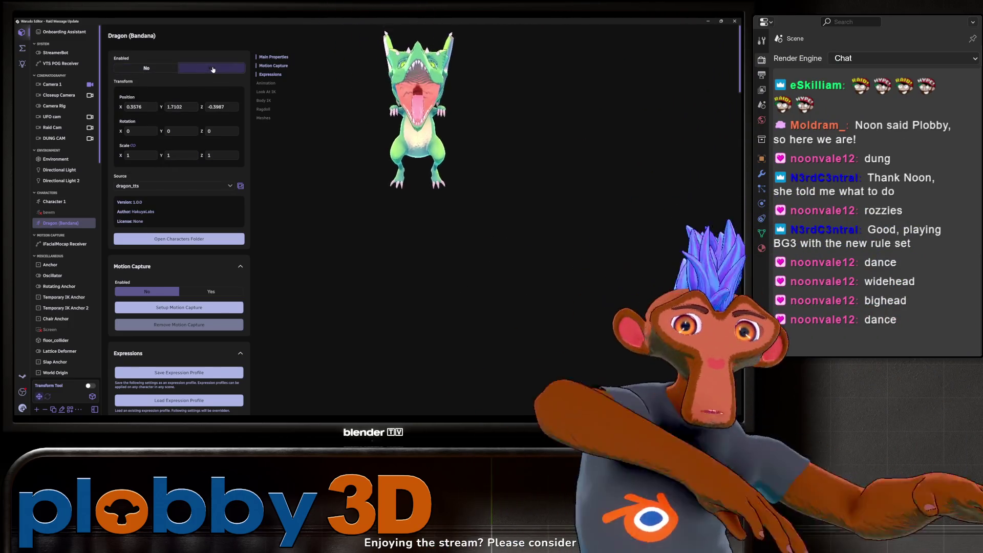
click(165, 68)
click(203, 74)
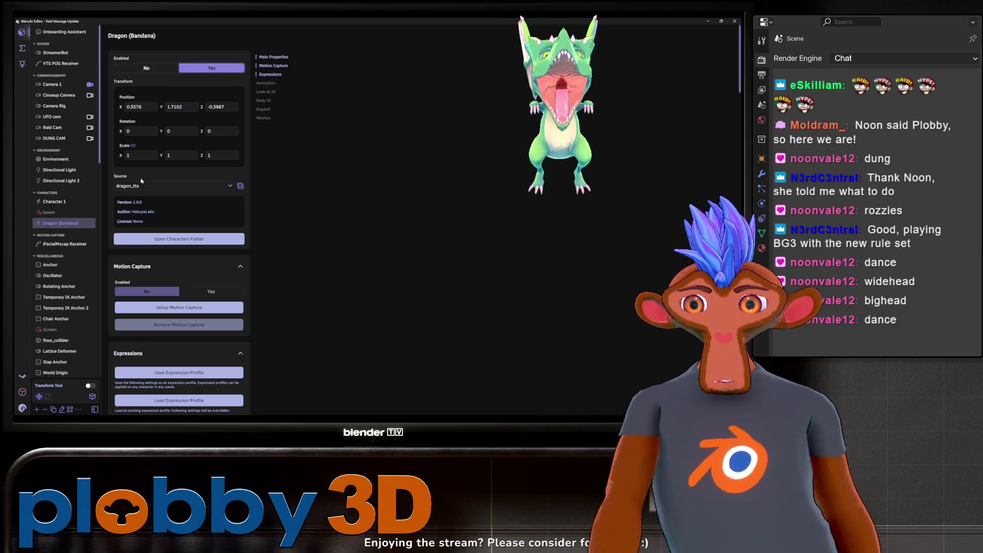
key(alt+Tab)
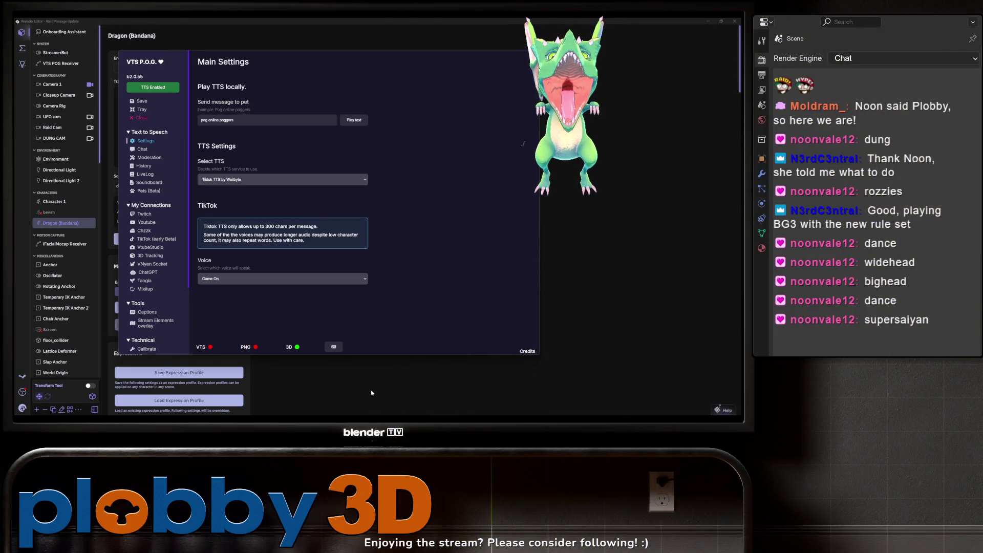
- Close the VTS P.O.G. text-to-speech settings window and return to Warudo's blueprint list
click(372, 393)
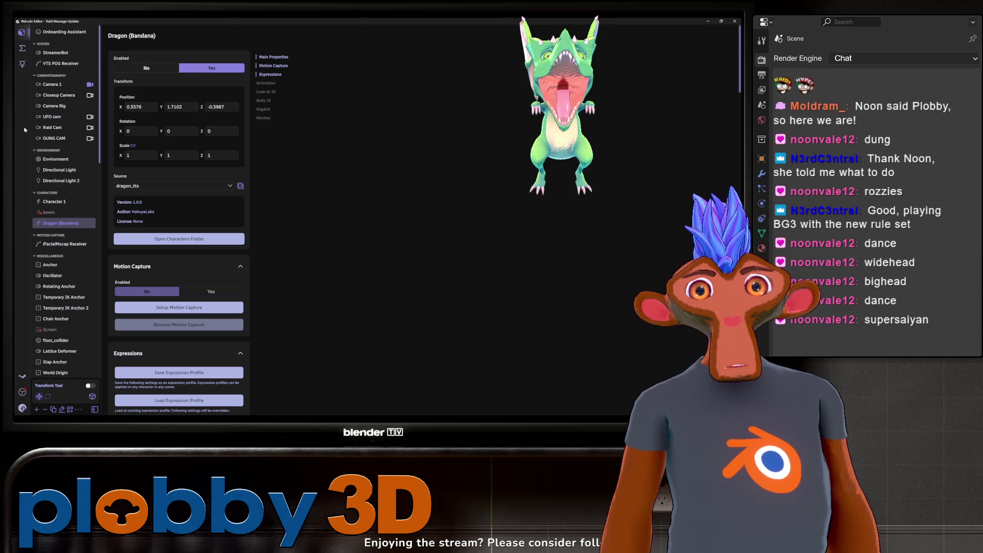
click(28, 50)
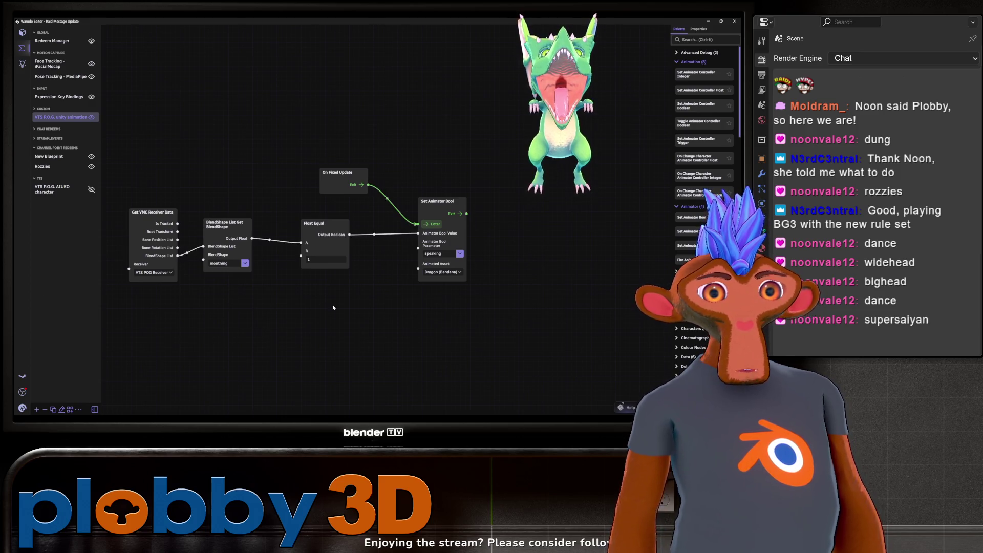
- Look over the current graph, then open the VTS P.O.G. AIUEO character blueprint
mouse_move(321, 316)
mouse_down()
mouse_move(384, 323)
mouse_move(313, 338)
mouse_up()
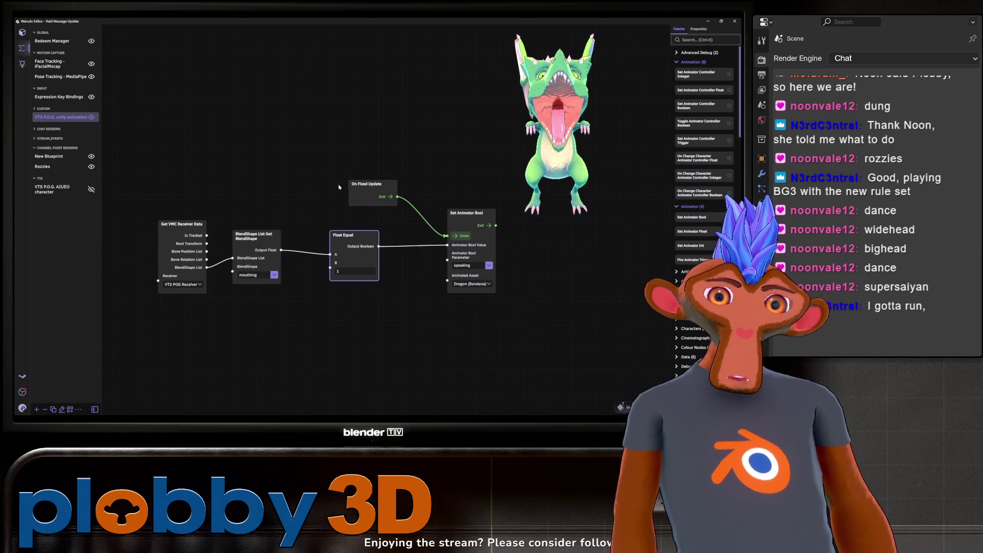
click(65, 190)
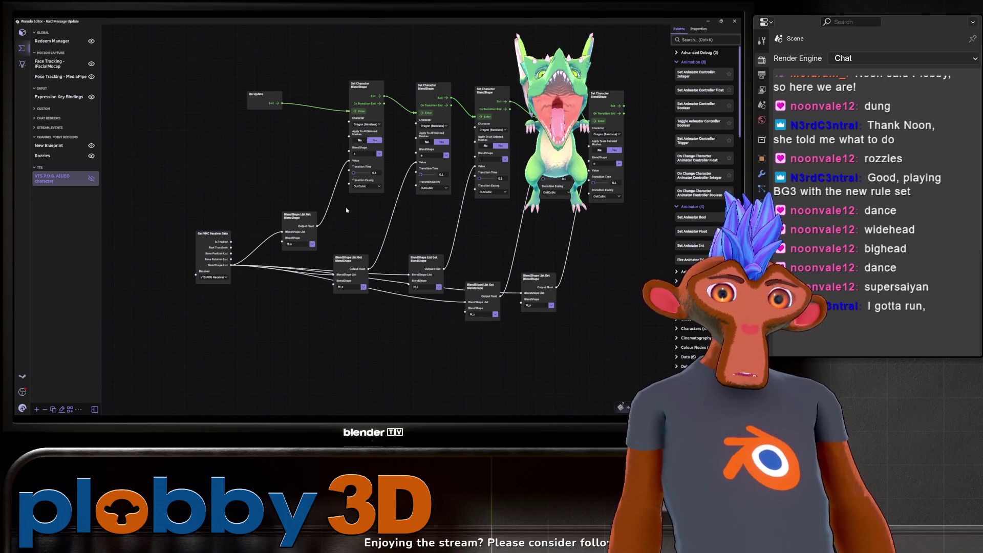
- Spread out the Get VMC Receiver Data node and the BlendShape List Get nodes, including M_i and M_u
drag(226, 159, 368, 263)
drag(353, 164, 353, 169)
drag(268, 180, 159, 199)
drag(354, 166, 233, 161)
drag(407, 206, 313, 181)
drag(482, 203, 428, 186)
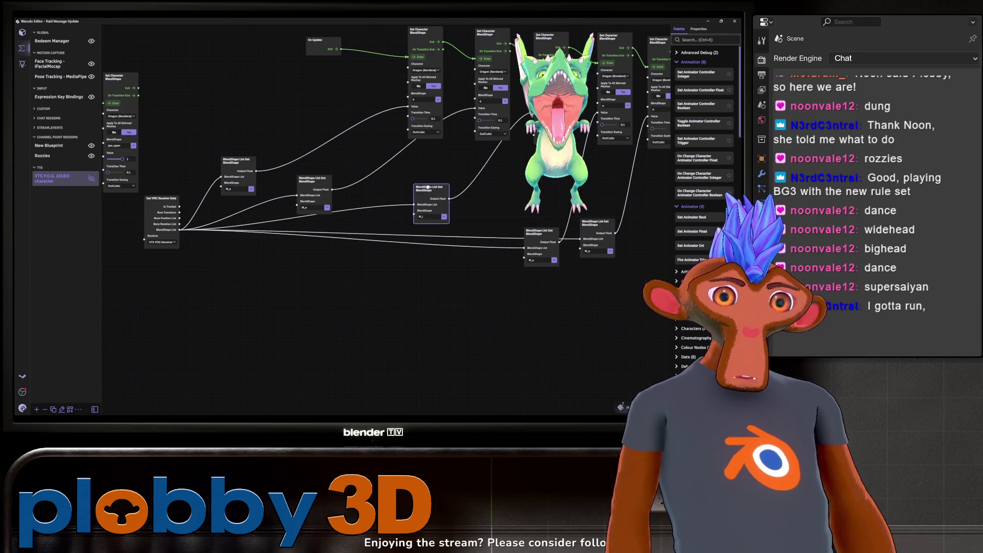
drag(544, 239, 517, 213)
click(608, 238)
drag(589, 225, 586, 247)
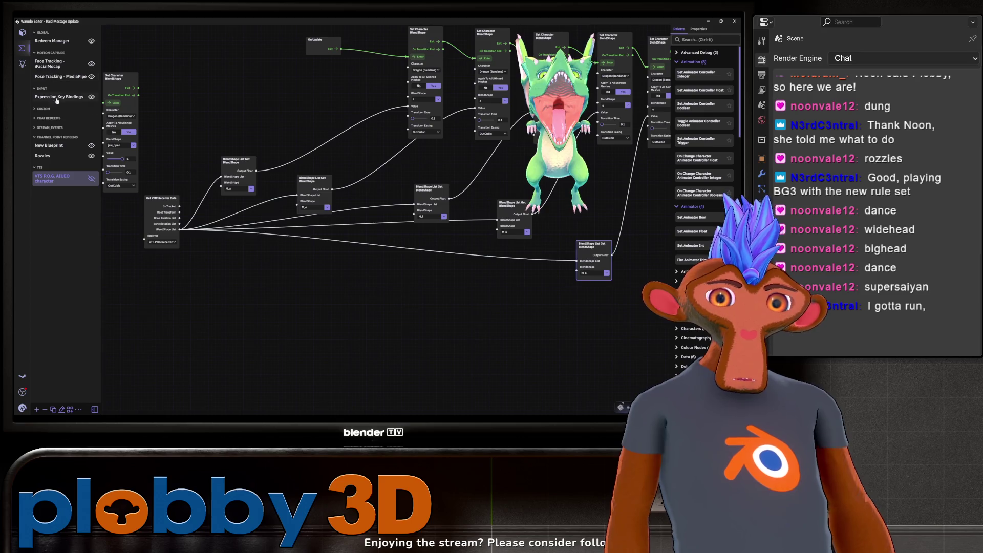
click(35, 109)
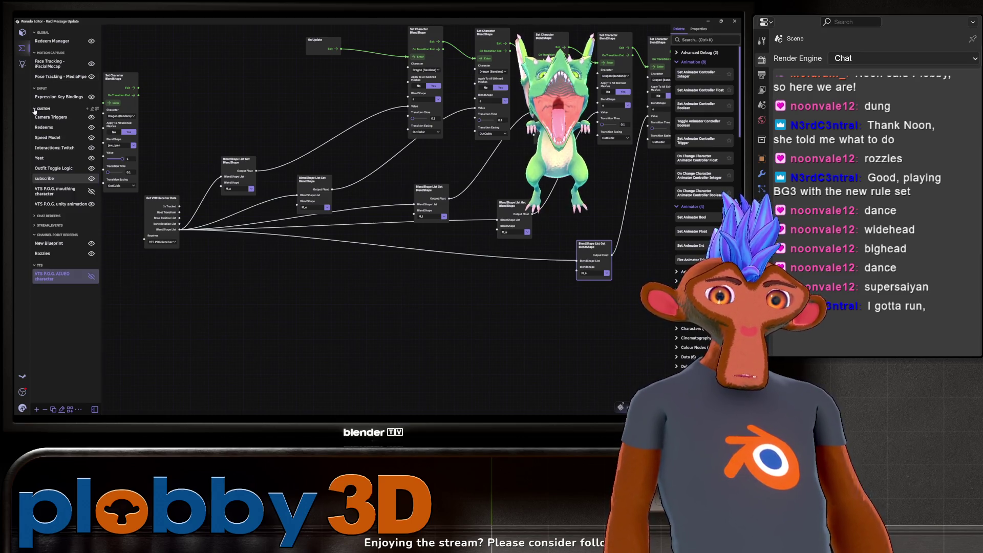
- Delete the VTS P.O.G. mouthing character blueprint
click(56, 191)
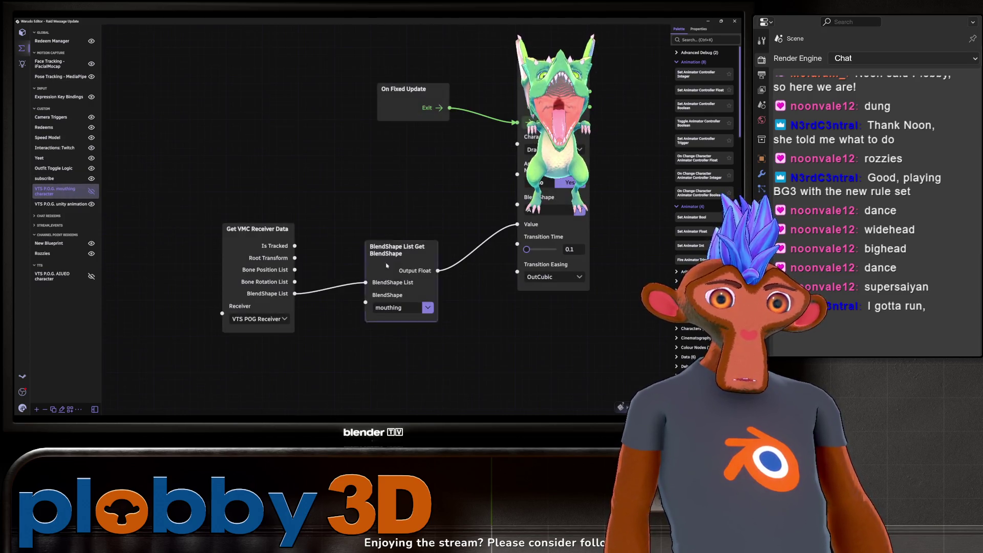
drag(373, 180, 351, 182)
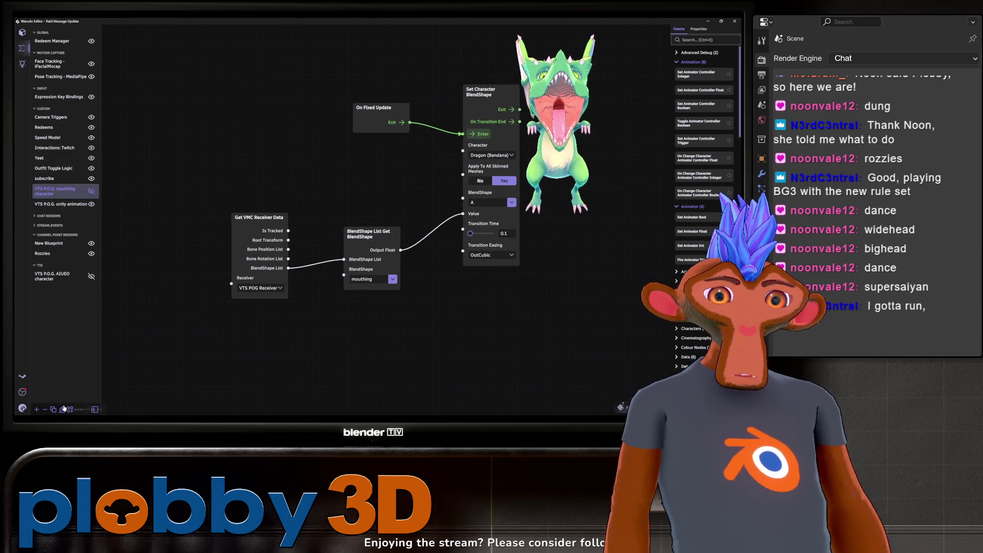
click(45, 409)
click(150, 394)
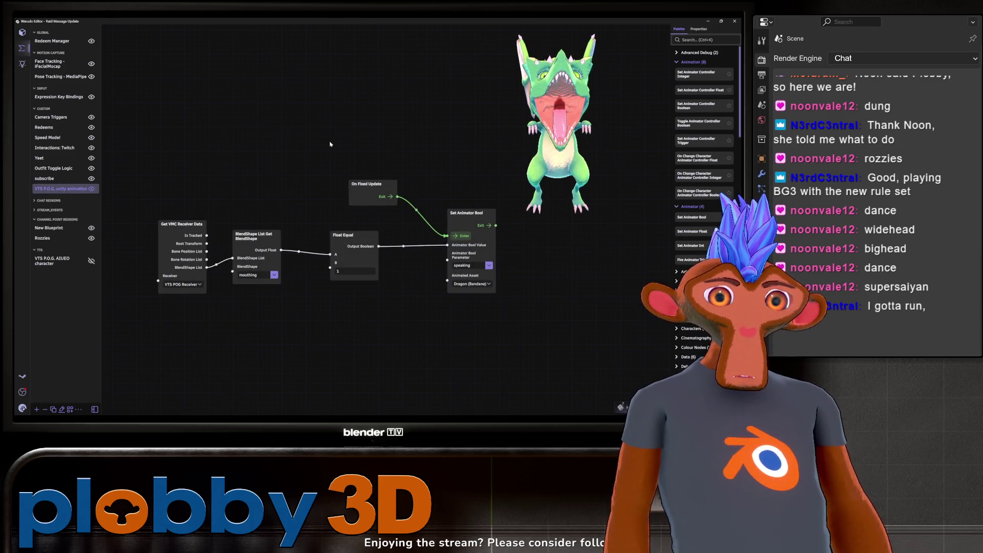
- Move the On Fixed Update node aside and select the Float Equal and Set Animator Bool nodes
mouse_move(319, 128)
mouse_down()
mouse_move(341, 167)
mouse_move(508, 306)
mouse_up()
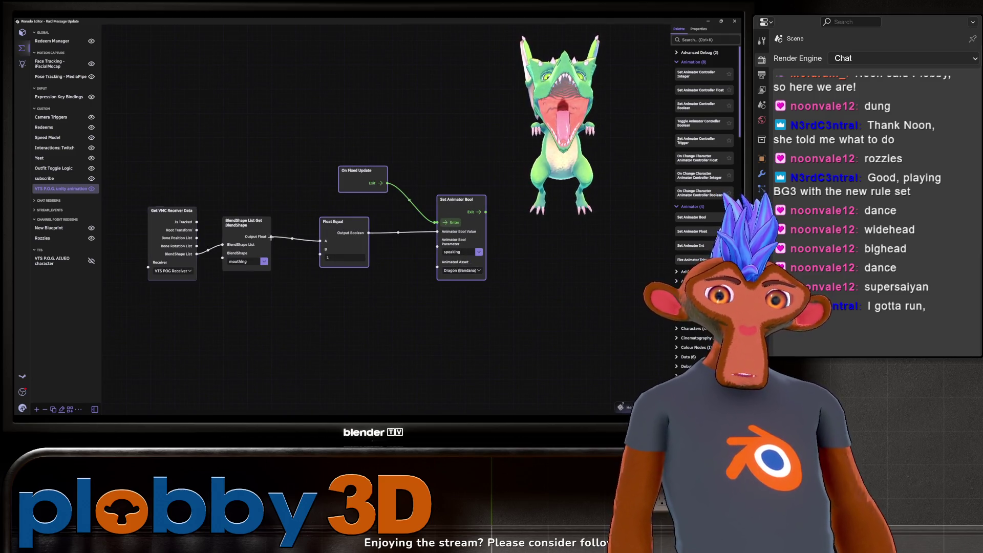
right_drag(463, 333, 402, 367)
mouse_move(456, 363)
mouse_down()
mouse_move(318, 289)
mouse_move(259, 233)
mouse_up()
click(386, 240)
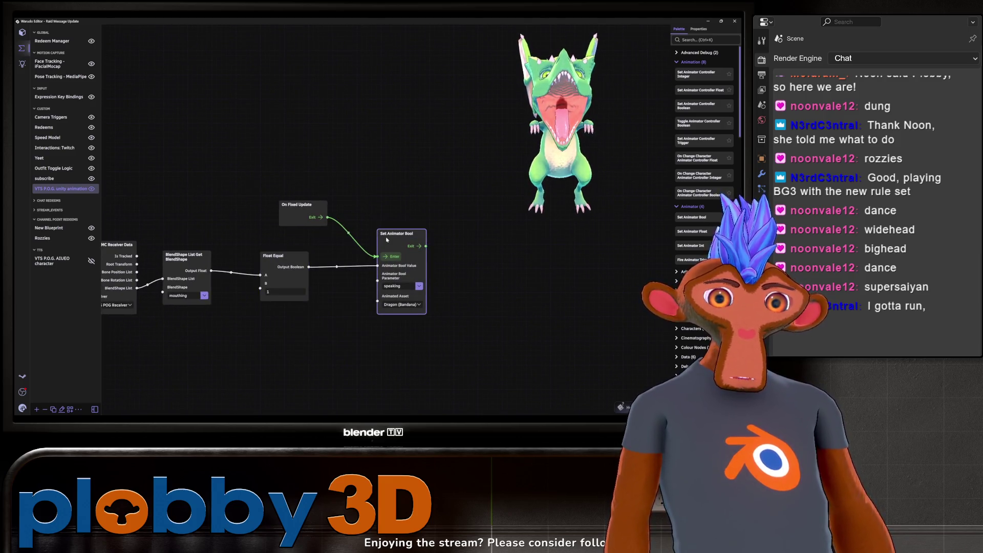
drag(305, 205, 207, 89)
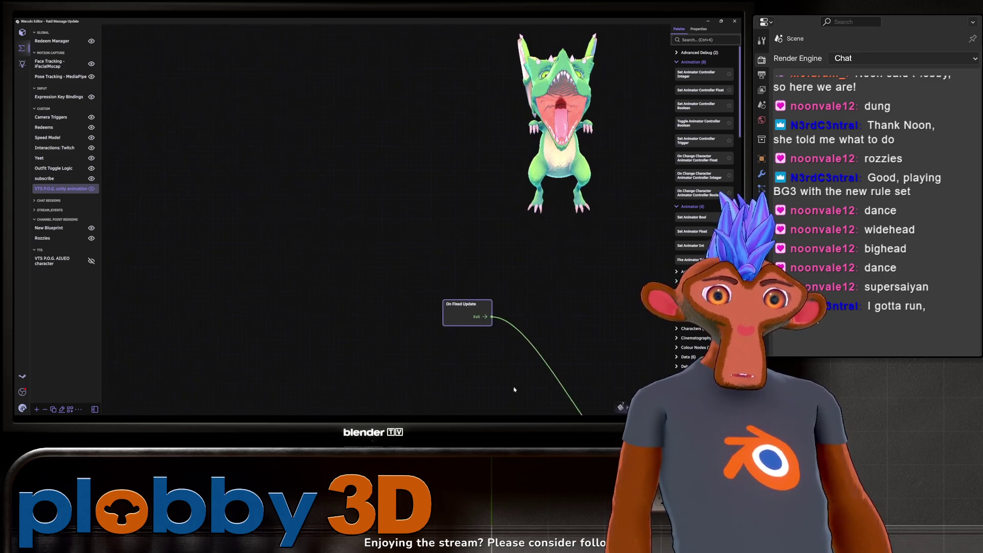
right_drag(246, 187, 318, 175)
mouse_move(347, 163)
mouse_down()
mouse_move(525, 358)
mouse_move(565, 369)
mouse_up()
drag(297, 147, 433, 313)
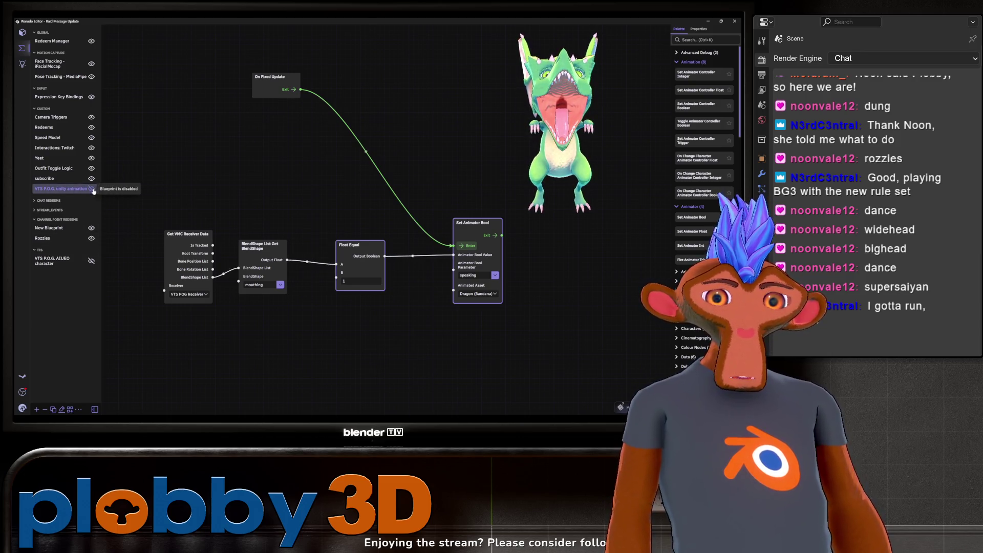
- Paste the Float Equal and Set Animator Bool nodes into the VTS P.O.G. AIUEO character blueprint
click(51, 262)
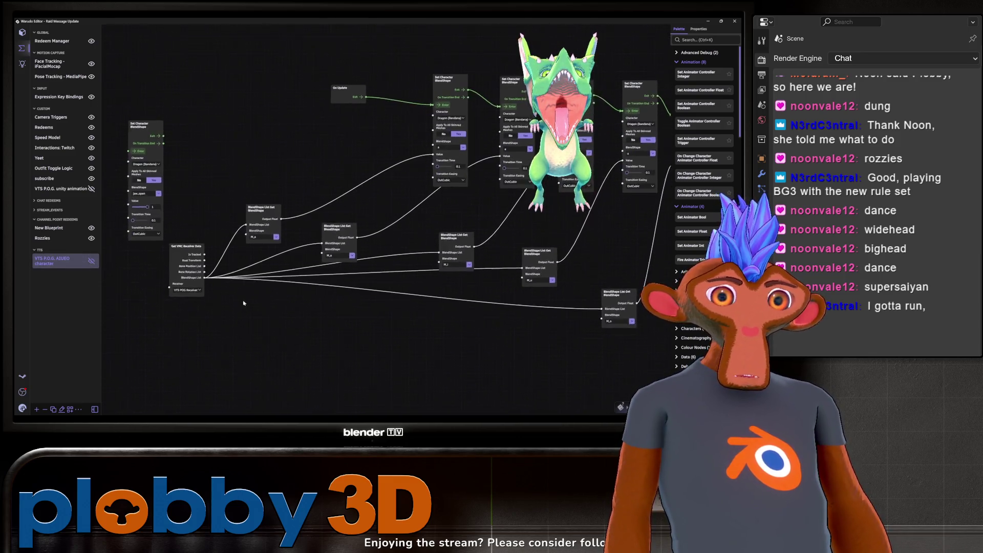
key(ctrl+v)
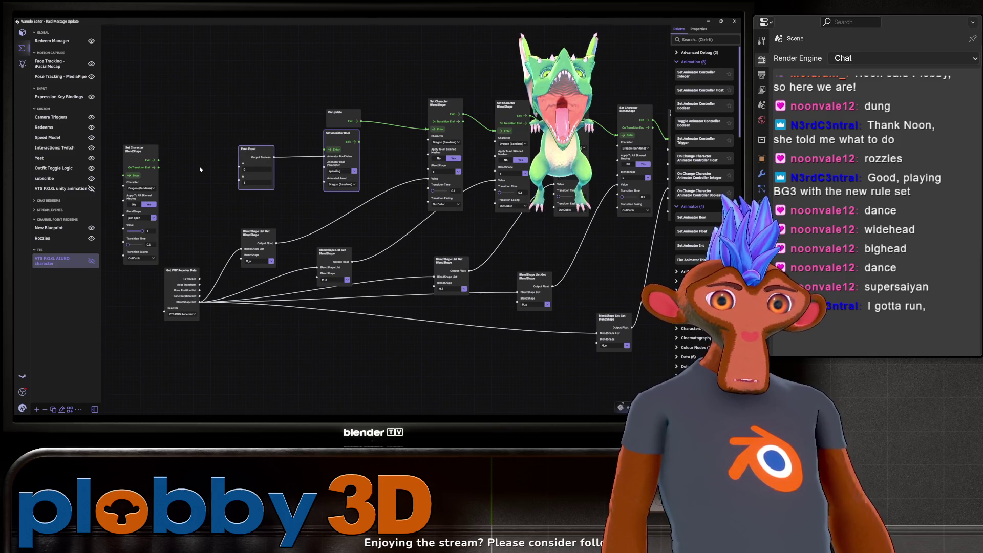
scroll(249, 219, up, 2)
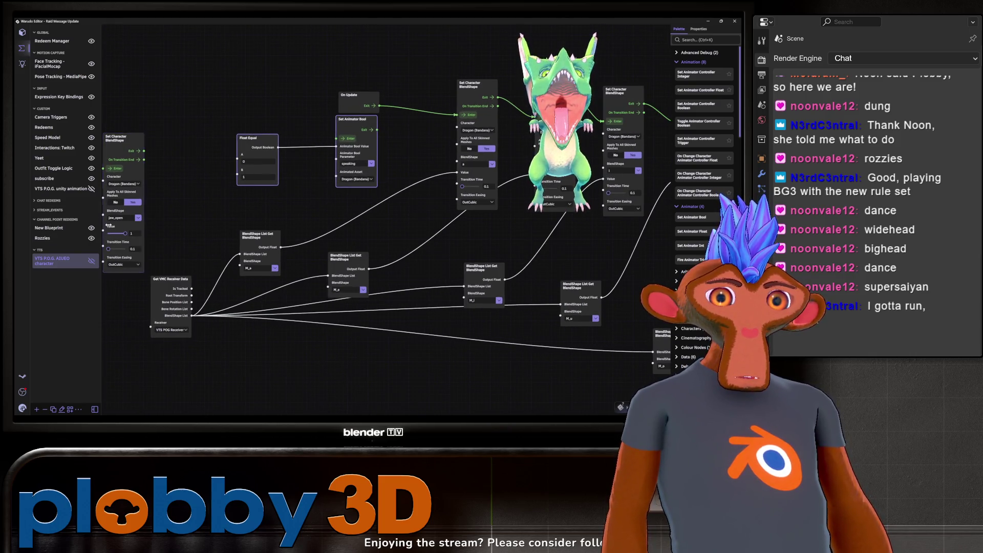
click(44, 189)
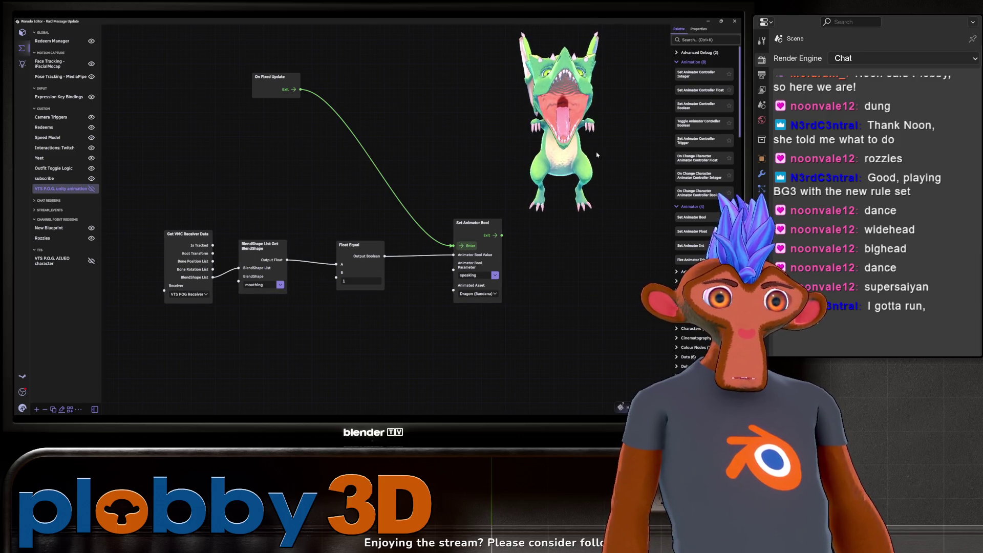
- In the AIUEO blueprint, delete the five Set Character BlendShape nodes along the top
text(set a)
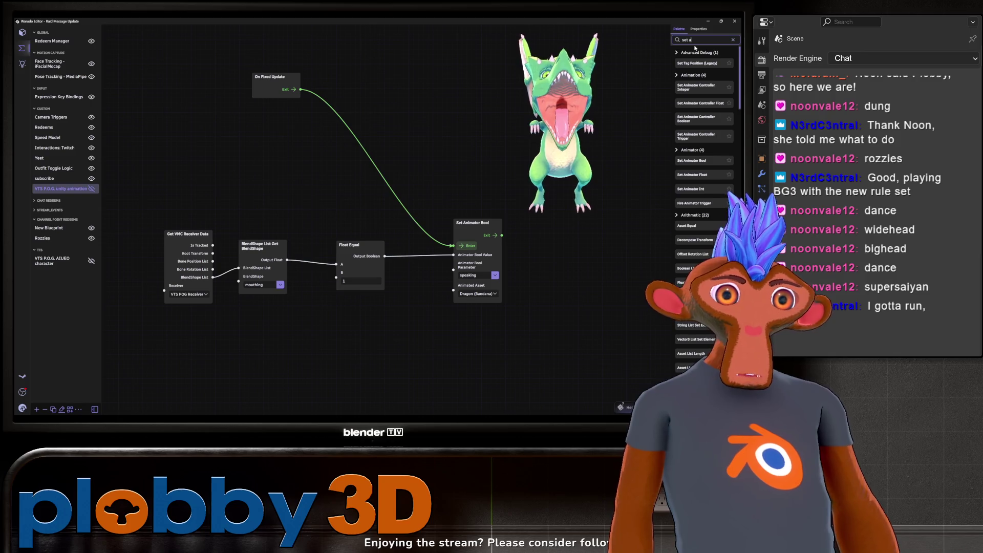
text(nim)
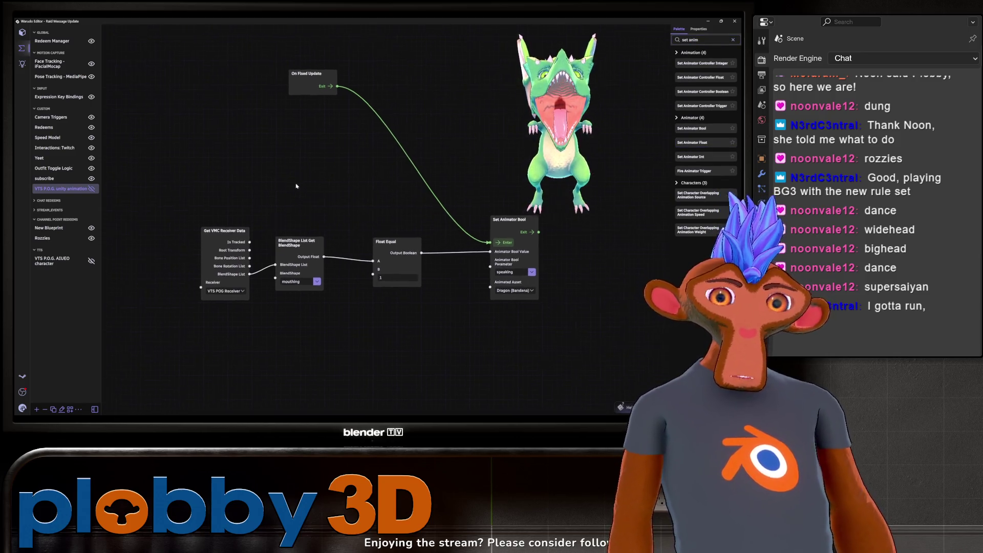
click(84, 263)
mouse_move(267, 338)
mouse_down()
mouse_move(316, 347)
mouse_move(282, 339)
mouse_up()
drag(289, 195, 302, 215)
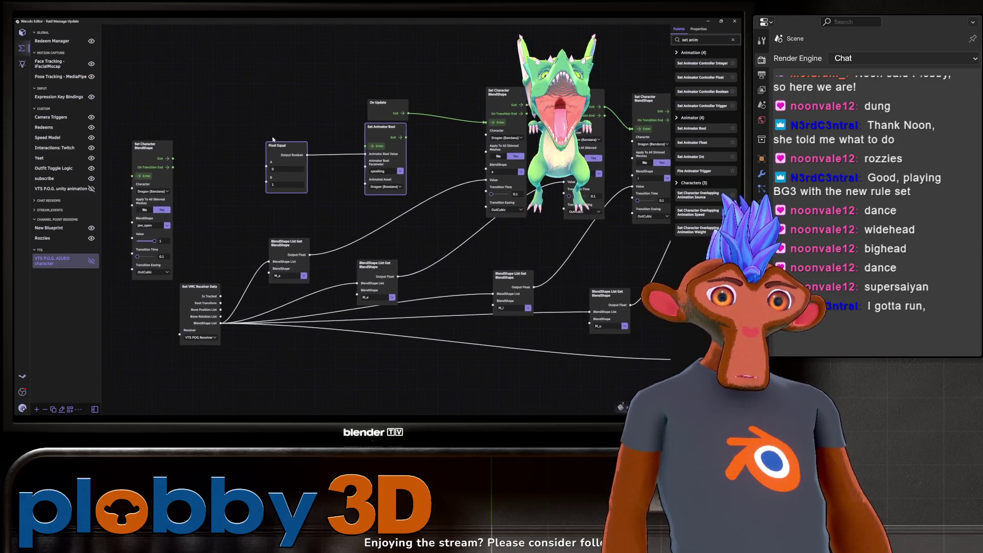
scroll(379, 118, down, 2)
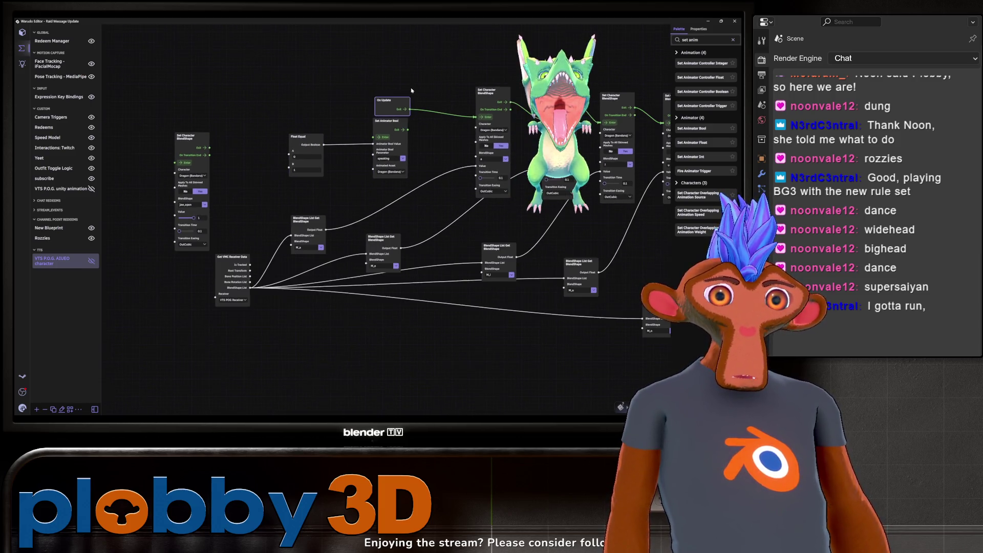
scroll(307, 153, down, 2)
scroll(502, 113, up, 2)
mouse_move(279, 88)
mouse_down()
mouse_move(387, 131)
mouse_move(600, 163)
mouse_up()
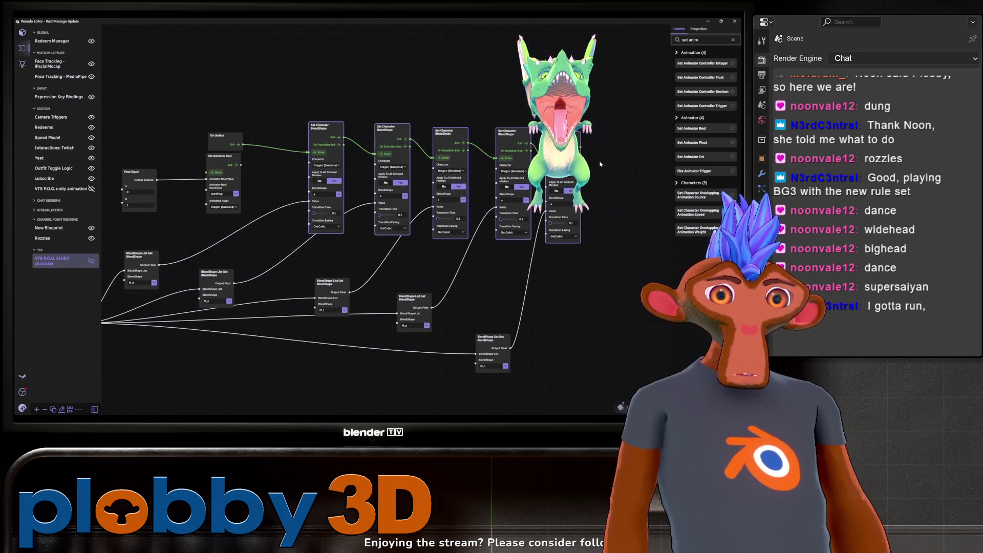
key(Delete)
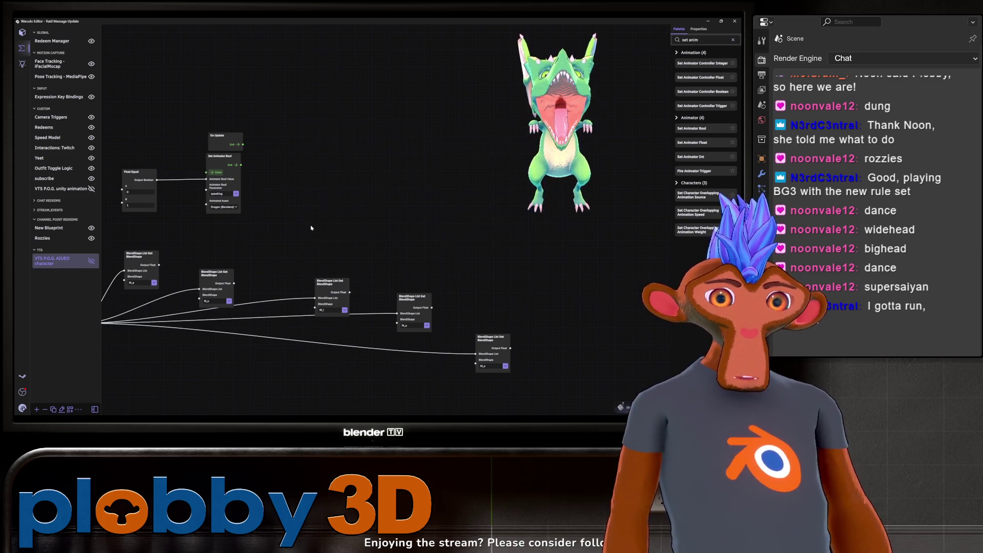
- Set the Set Animator Bool node's parameter to 'a'
mouse_move(285, 220)
middle_down()
mouse_move(395, 213)
mouse_move(423, 187)
middle_up()
scroll(423, 187, up, 1)
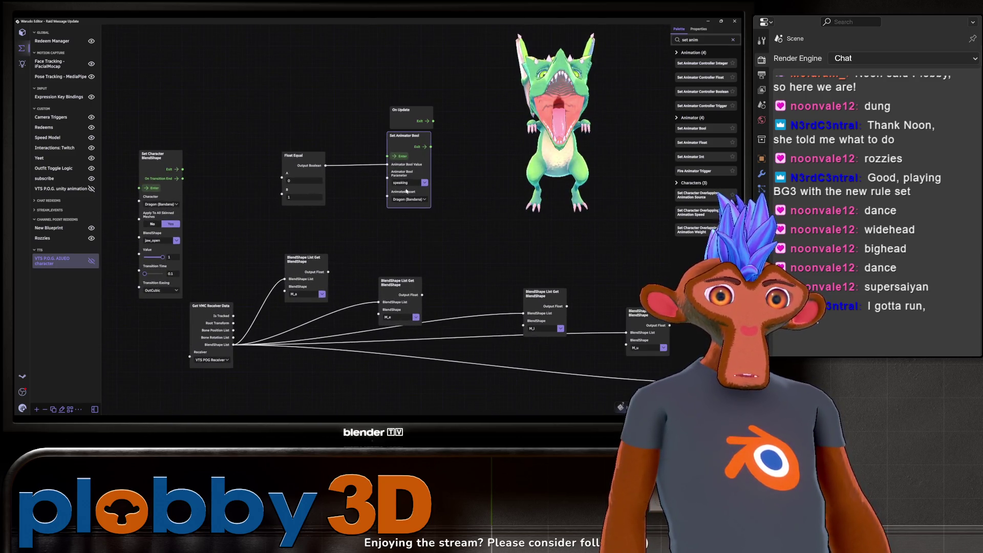
click(423, 184)
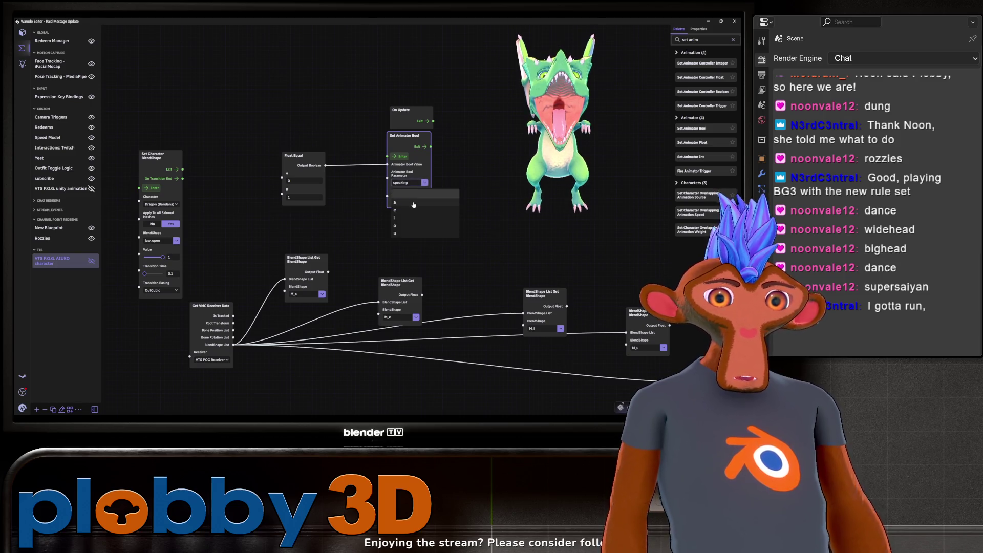
click(414, 204)
- Move On Update up-left and delete the last remaining Set Character BlendShape node
middle_drag(447, 229, 427, 232)
drag(389, 114, 218, 73)
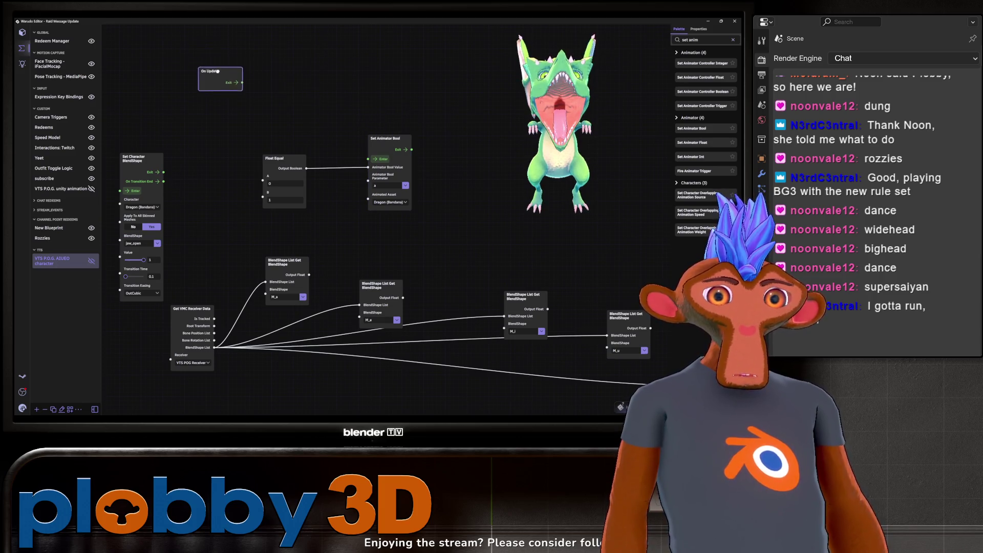
scroll(217, 74, down, 1)
mouse_move(325, 108)
mouse_down()
mouse_move(354, 116)
mouse_move(354, 127)
mouse_up()
click(182, 174)
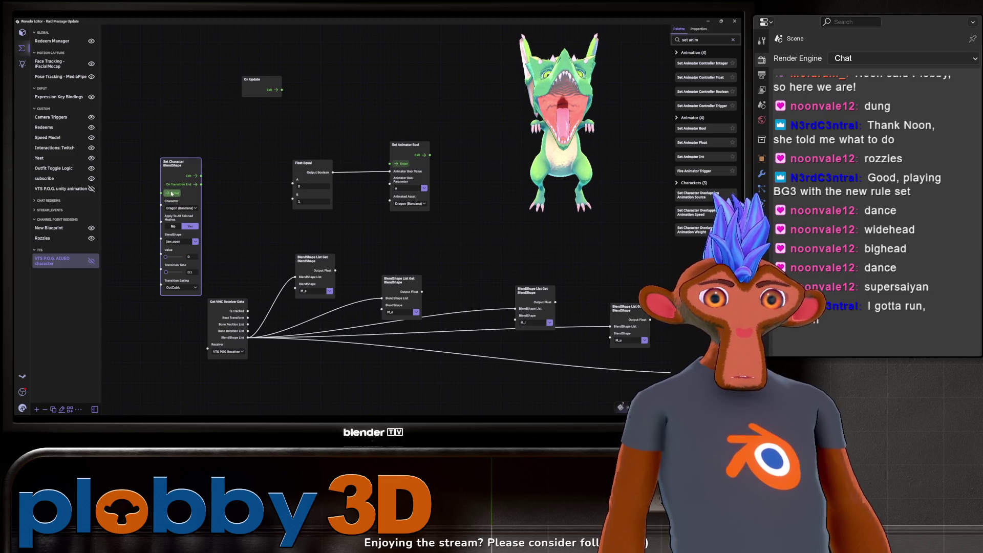
key(Delete)
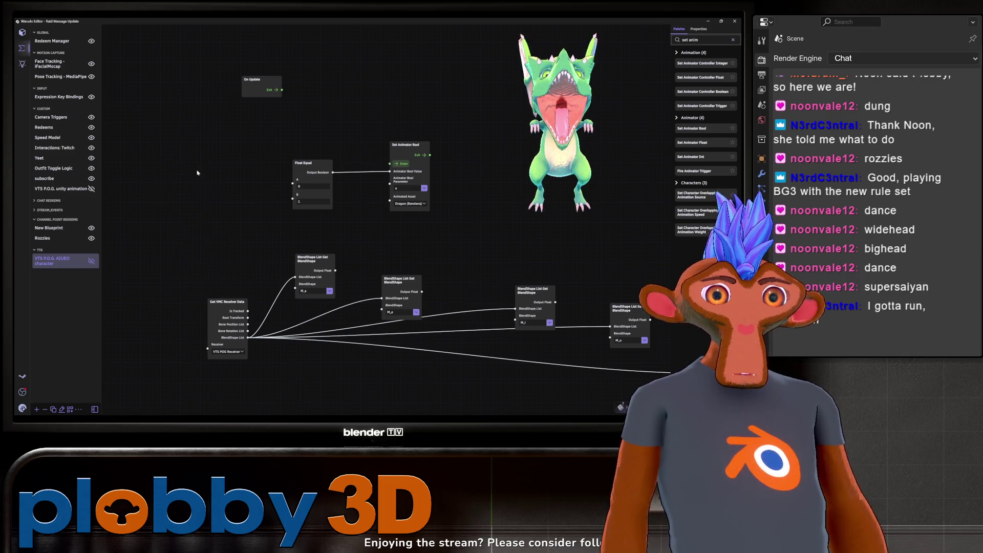
- Reposition Set Animator Bool, then duplicate the Float Equal and Set Animator Bool pair
scroll(210, 225, down, 1)
middle_drag(218, 227, 178, 243)
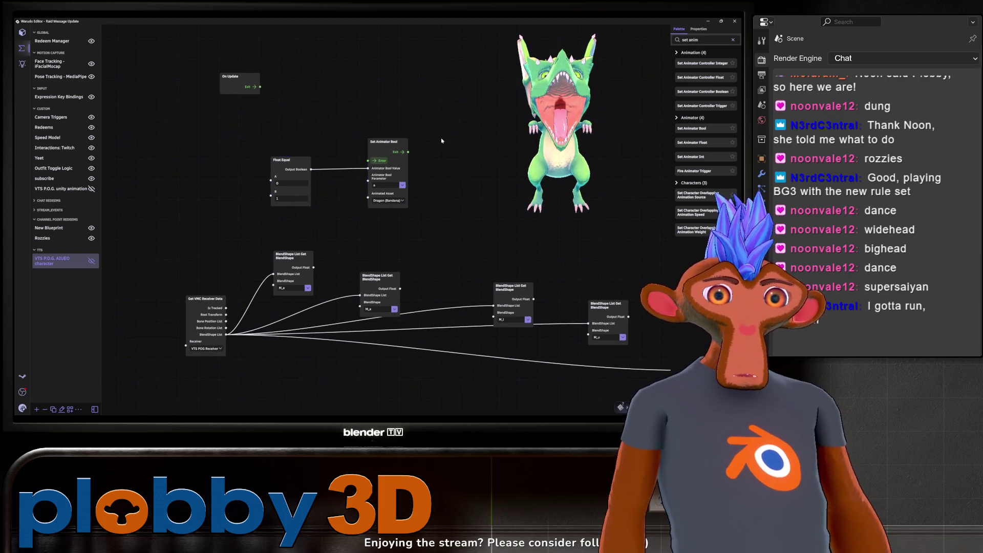
middle_drag(384, 149, 330, 161)
drag(334, 160, 311, 152)
middle_drag(348, 221, 316, 223)
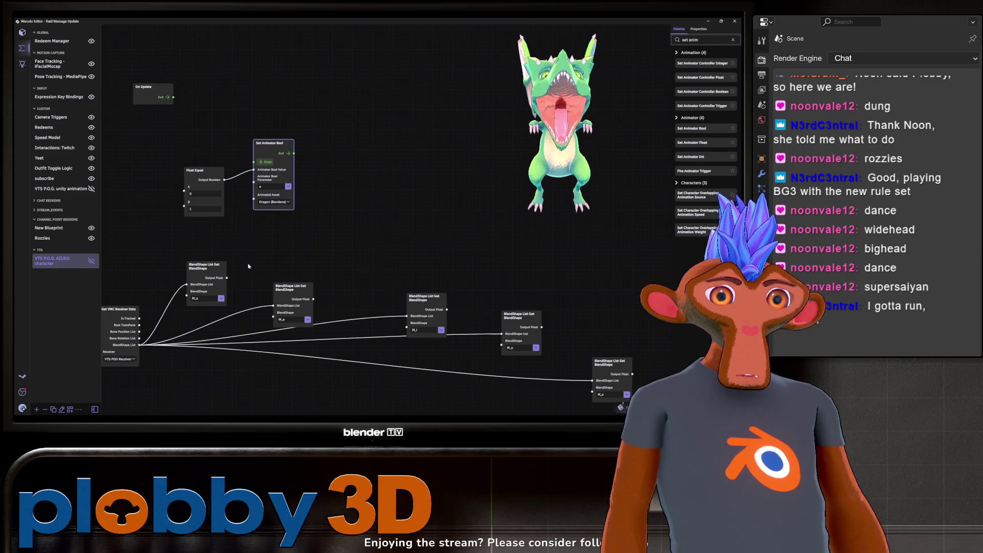
middle_drag(217, 145, 234, 177)
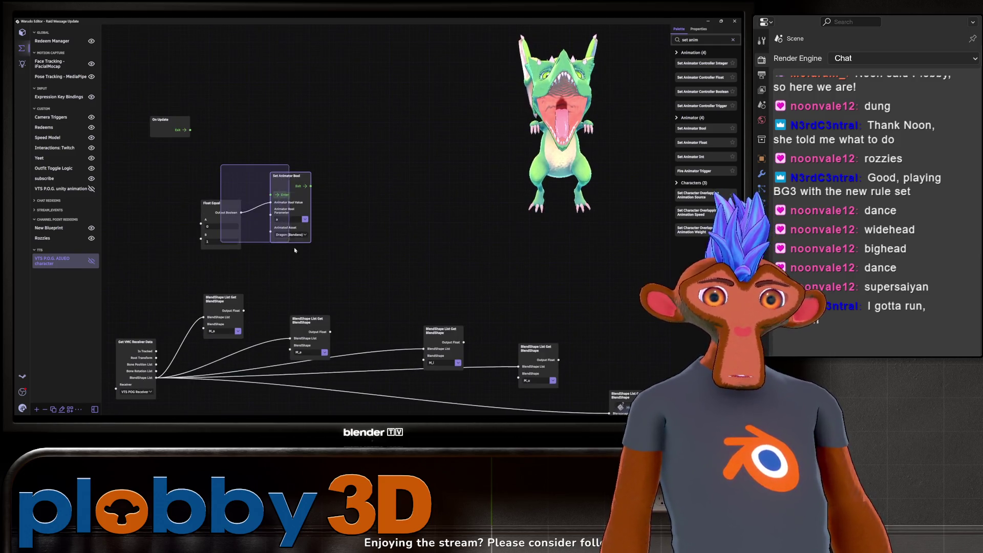
drag(186, 152, 351, 294)
drag(174, 149, 362, 263)
key(ctrl+v)
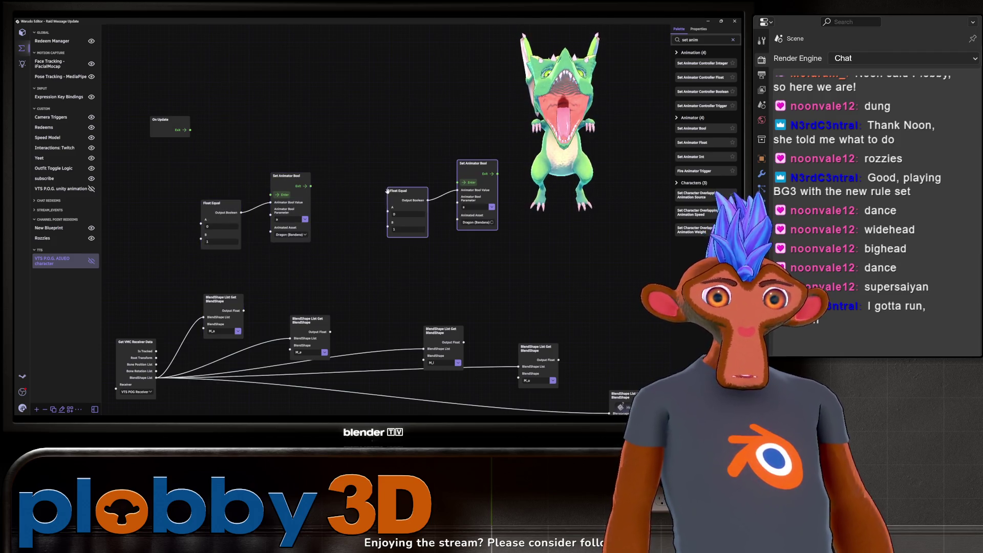
- Paste two more Float Equal and Set Animator Bool pairs into the graph
scroll(386, 280, down, 1)
middle_drag(540, 242, 408, 193)
key(ctrl+v)
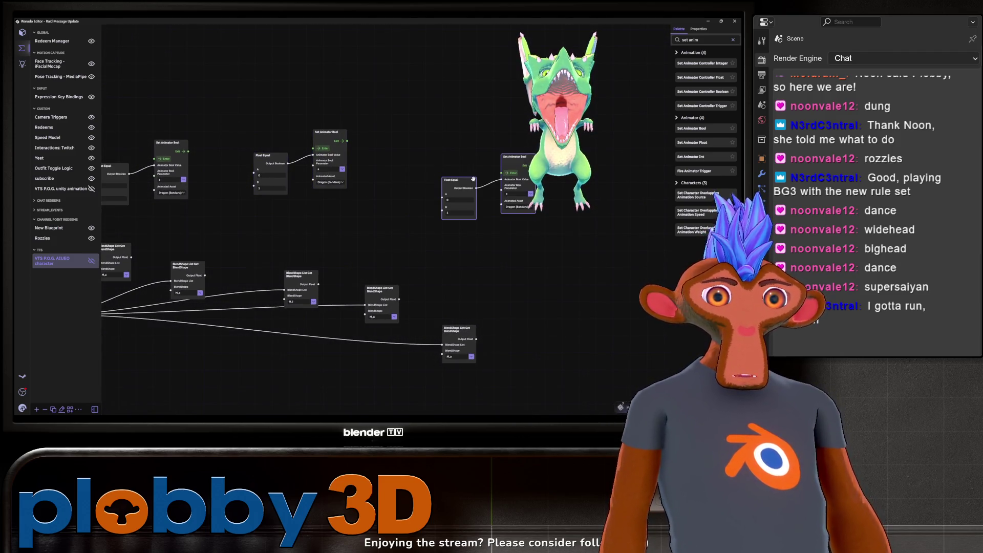
scroll(441, 256, down, 1)
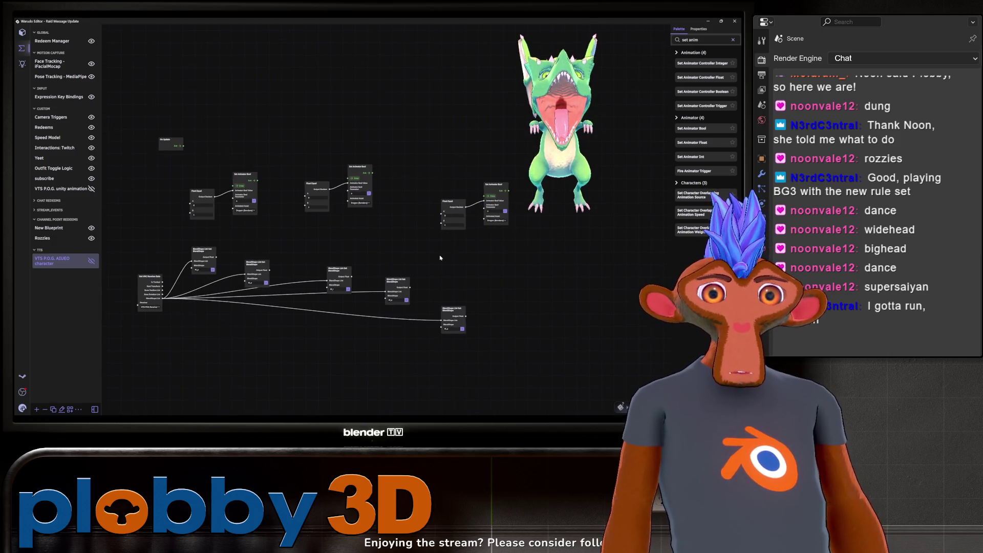
key(ctrl+v)
key(ctrl+v)
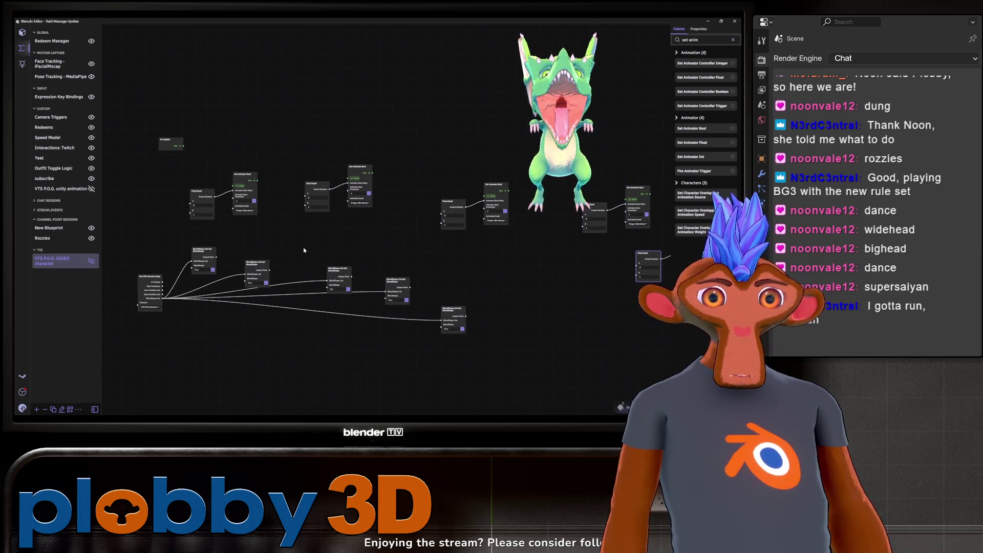
- Set the first copy's Animator Bool parameter to 'e' and line the pair up
scroll(276, 233, up, 3)
click(443, 162)
click(443, 163)
click(436, 193)
click(425, 103)
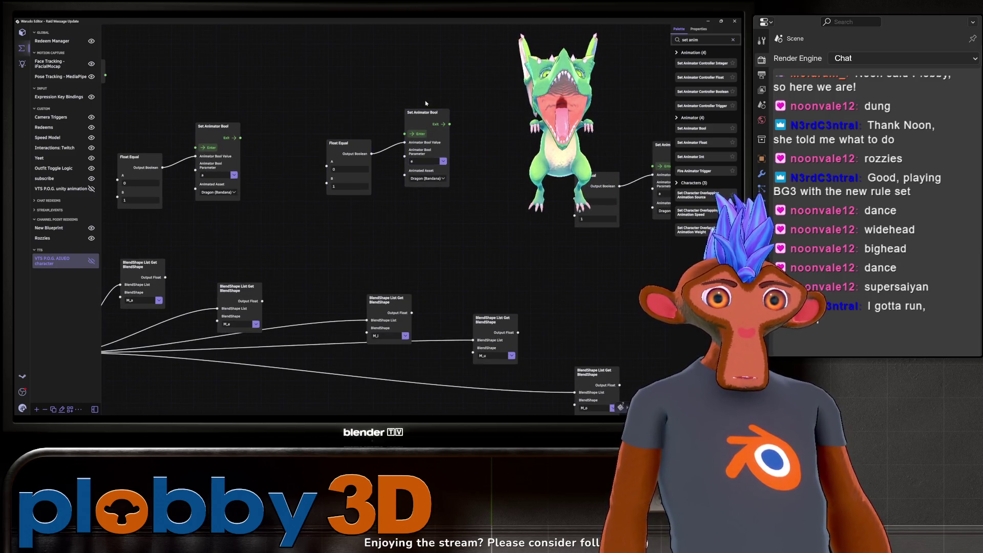
mouse_move(337, 144)
mouse_down()
mouse_move(294, 187)
mouse_move(283, 221)
mouse_up()
click(408, 129)
mouse_move(412, 115)
mouse_down()
mouse_move(336, 118)
mouse_move(367, 117)
mouse_up()
drag(443, 230, 442, 231)
- Arrange the remaining Float Equal and Set Animator Bool pairs toward the graph centre
scroll(441, 231, down, 2)
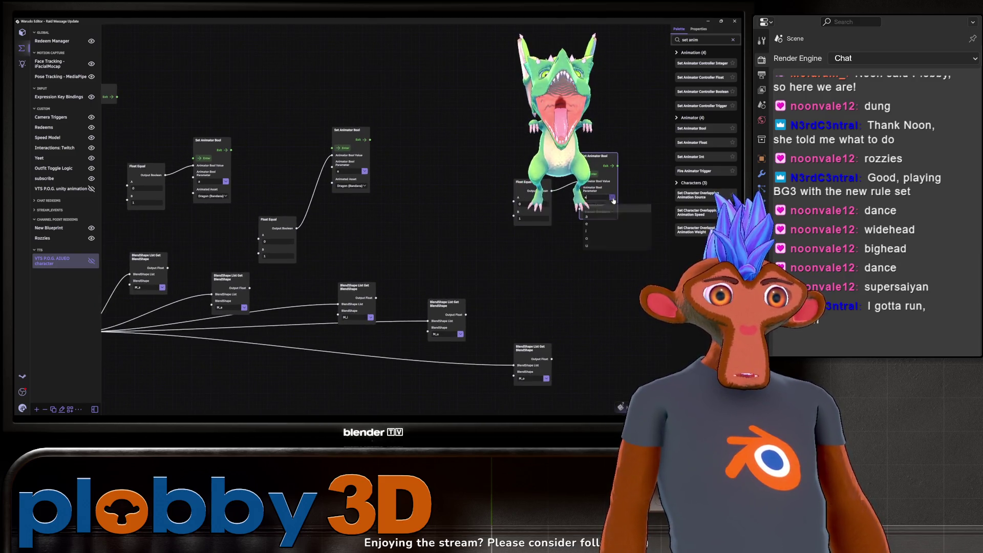
drag(529, 182, 389, 223)
drag(592, 162, 449, 139)
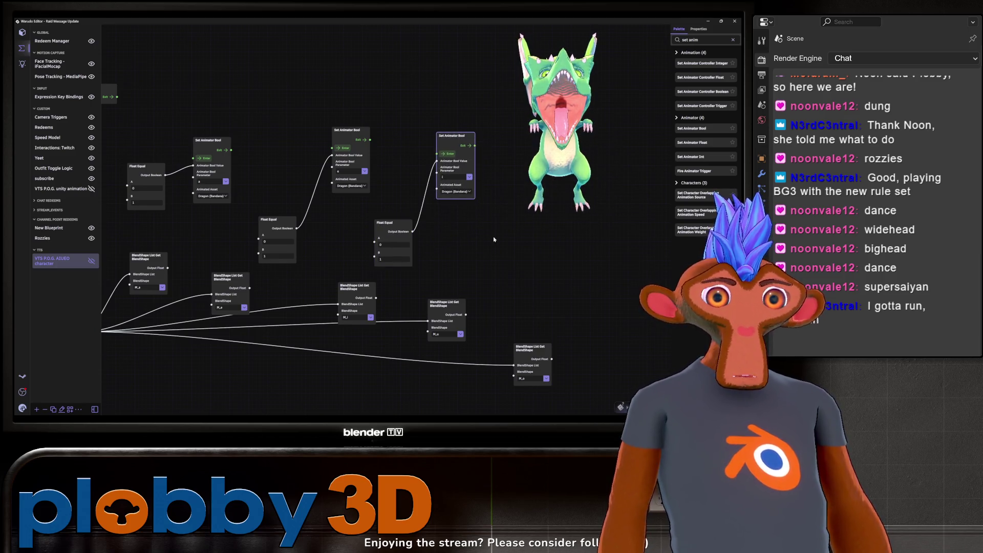
scroll(438, 222, down, 1)
right_drag(438, 223, 353, 233)
drag(458, 151, 565, 188)
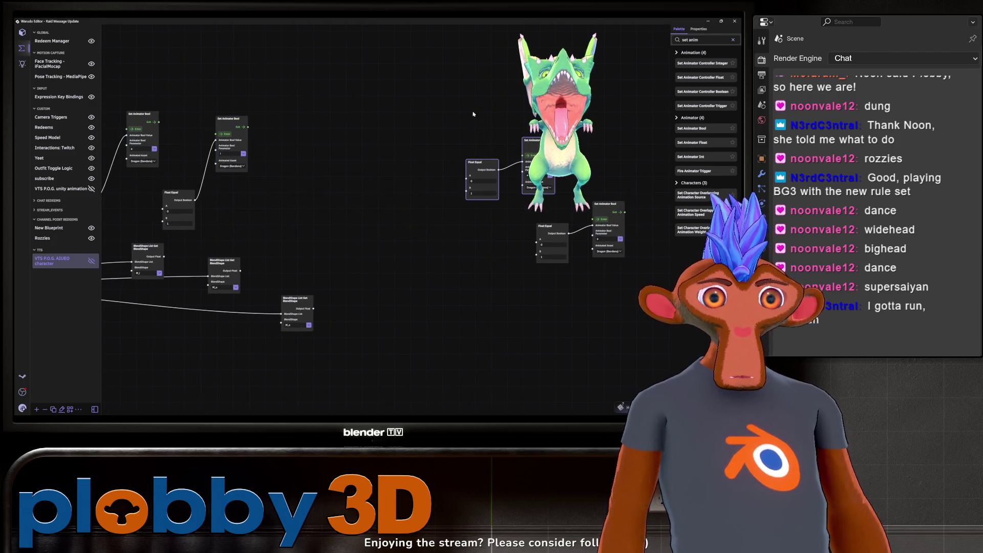
right_drag(476, 113, 487, 129)
mouse_move(491, 172)
mouse_down()
mouse_move(364, 179)
mouse_move(291, 200)
mouse_move(286, 217)
mouse_up()
right_drag(286, 217, 270, 197)
- Set the middle copy's parameter to 'u' and the right copy's to 'o'
mouse_move(532, 276)
mouse_down()
mouse_move(610, 190)
mouse_move(451, 227)
mouse_up()
scroll(390, 159, up, 2)
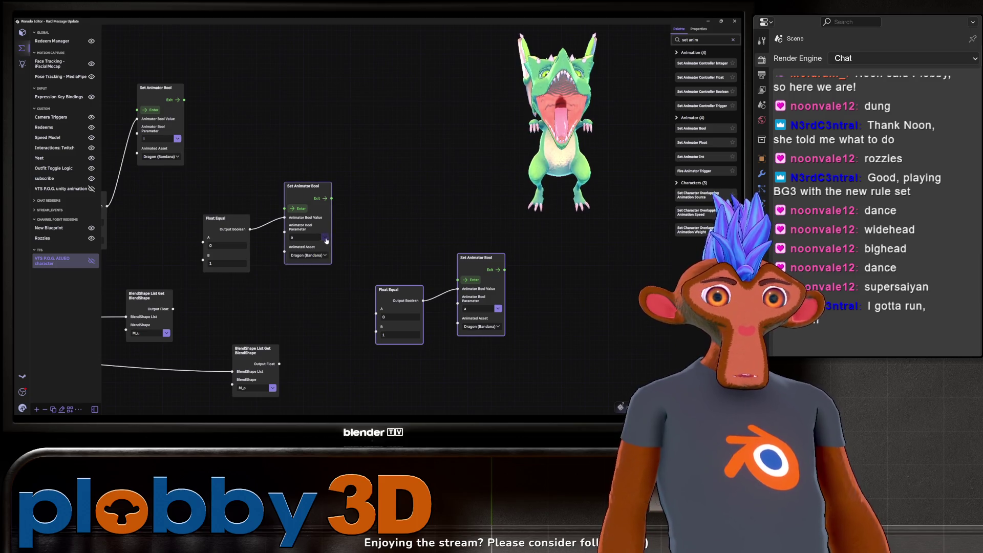
click(325, 237)
click(307, 260)
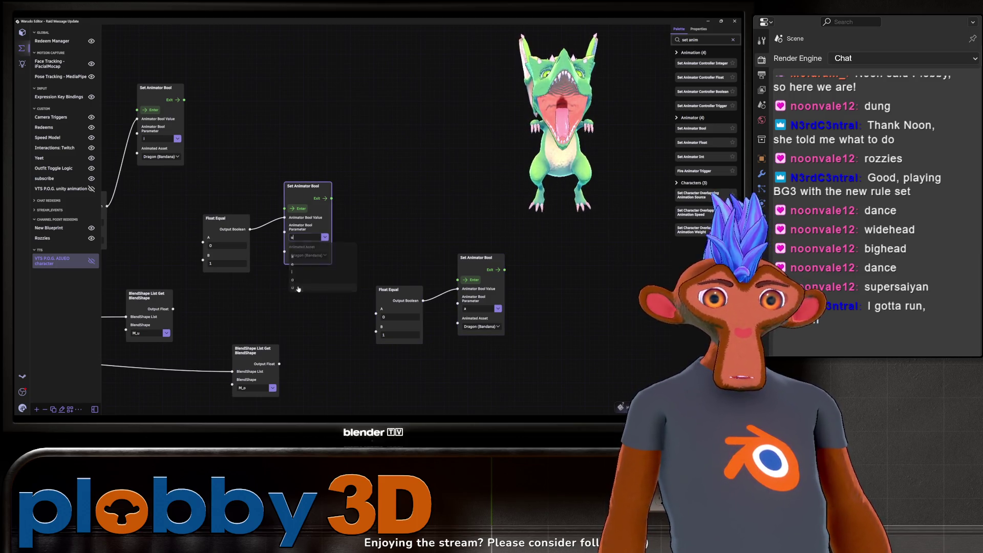
click(497, 308)
click(488, 348)
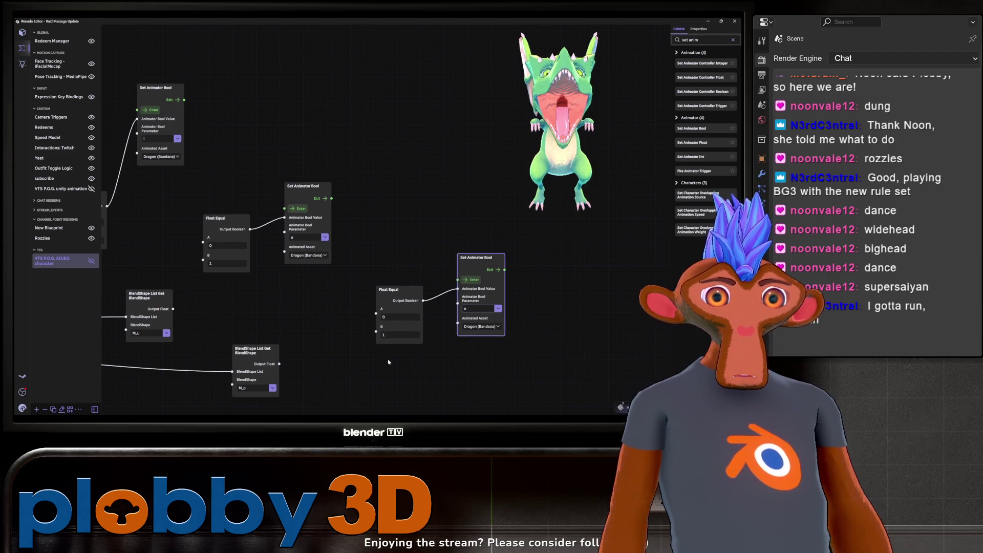
scroll(388, 361, down, 2)
middle_drag(317, 287, 389, 302)
scroll(454, 292, up, 2)
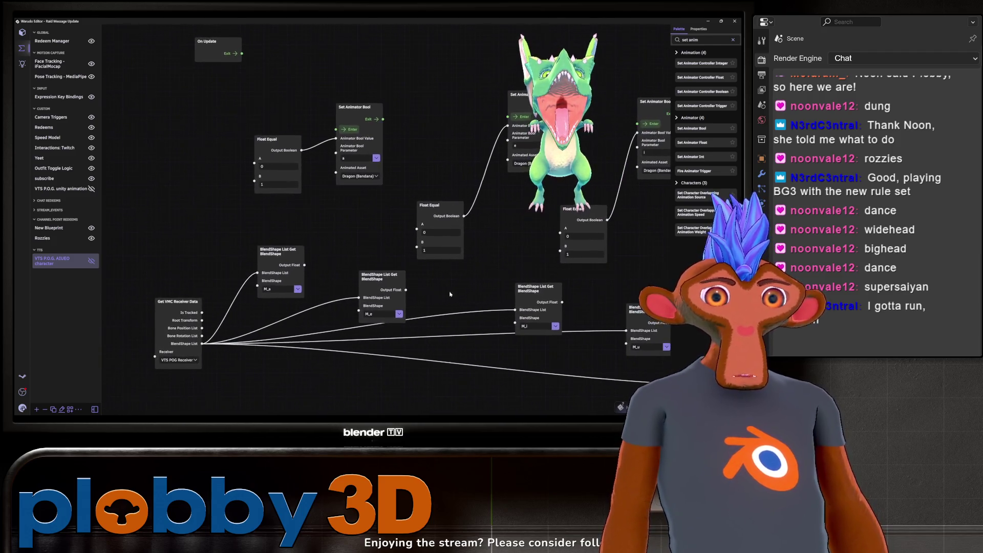
- Wire the M_a, M_e and M_i Output Float values into their Float Equal A inputs
mouse_move(305, 265)
mouse_down()
mouse_move(252, 166)
mouse_move(289, 161)
mouse_up()
drag(276, 251, 233, 235)
middle_drag(379, 273, 298, 253)
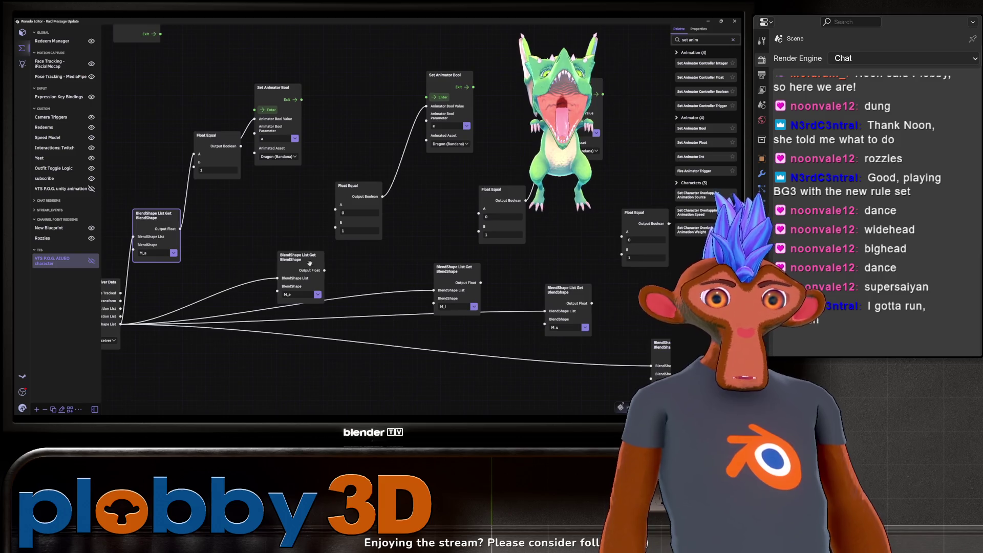
drag(324, 270, 335, 205)
drag(297, 251, 265, 232)
middle_drag(374, 254, 279, 251)
mouse_move(353, 267)
mouse_down()
mouse_move(288, 256)
mouse_move(383, 206)
mouse_up()
middle_drag(286, 279, 197, 277)
- Wire the M_u and M_o Output Float values into their Float Equal A inputs
click(397, 113)
middle_drag(379, 287, 326, 251)
mouse_move(326, 251)
mouse_down()
mouse_move(305, 252)
mouse_move(354, 241)
mouse_move(382, 197)
mouse_up()
middle_drag(452, 217, 416, 213)
click(417, 214)
middle_drag(370, 258, 307, 245)
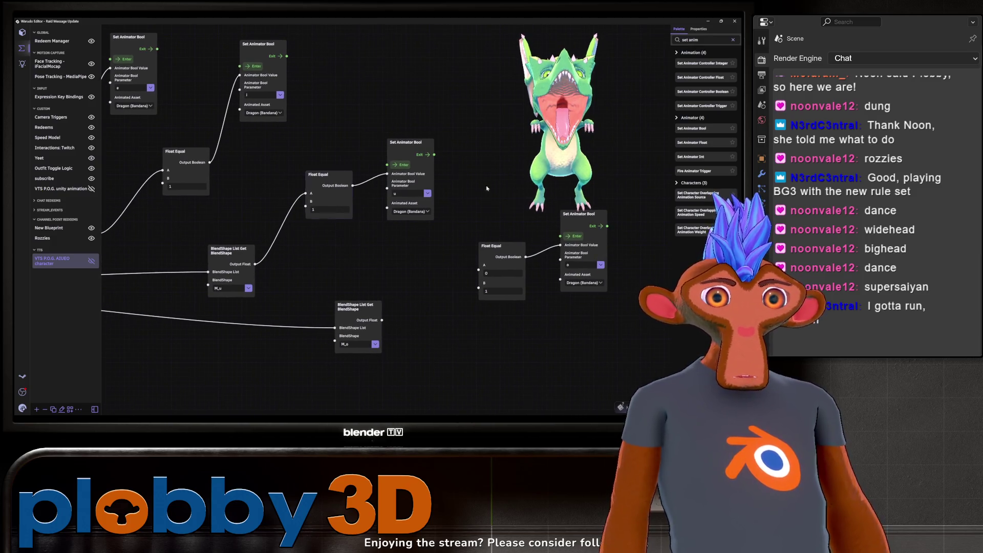
mouse_move(382, 320)
mouse_down()
mouse_move(407, 315)
mouse_move(478, 264)
mouse_up()
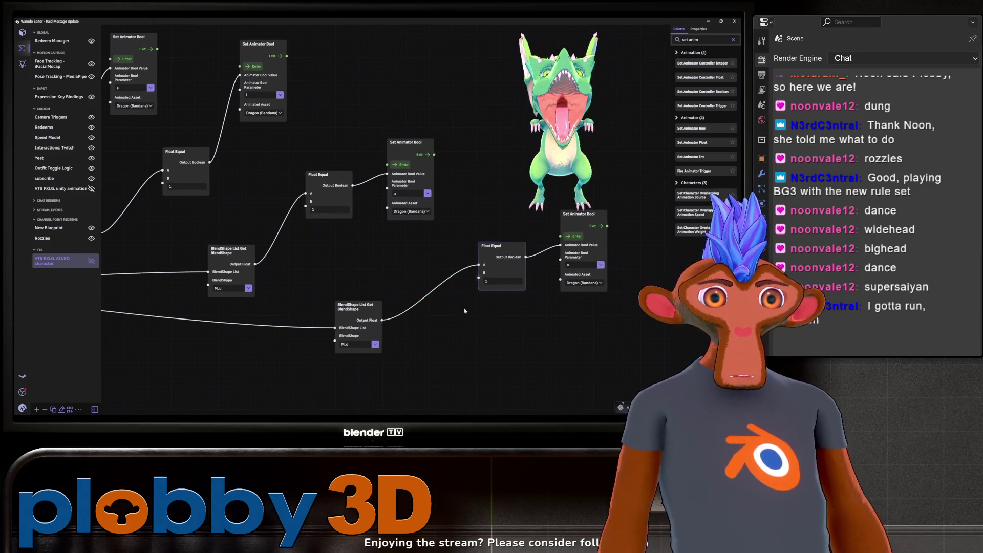
scroll(467, 306, down, 3)
middle_drag(365, 357, 363, 367)
- Chain On Update's Exit through each Set Animator Bool's Exit to the next Enter
mouse_move(291, 96)
mouse_down()
mouse_move(356, 152)
mouse_move(484, 142)
mouse_up()
middle_drag(484, 96, 330, 96)
drag(363, 135, 424, 147)
middle_drag(484, 146, 349, 137)
mouse_move(323, 132)
mouse_down()
mouse_move(389, 205)
mouse_move(415, 191)
mouse_up()
middle_drag(415, 192, 339, 168)
drag(351, 179, 445, 239)
middle_drag(363, 126, 604, 144)
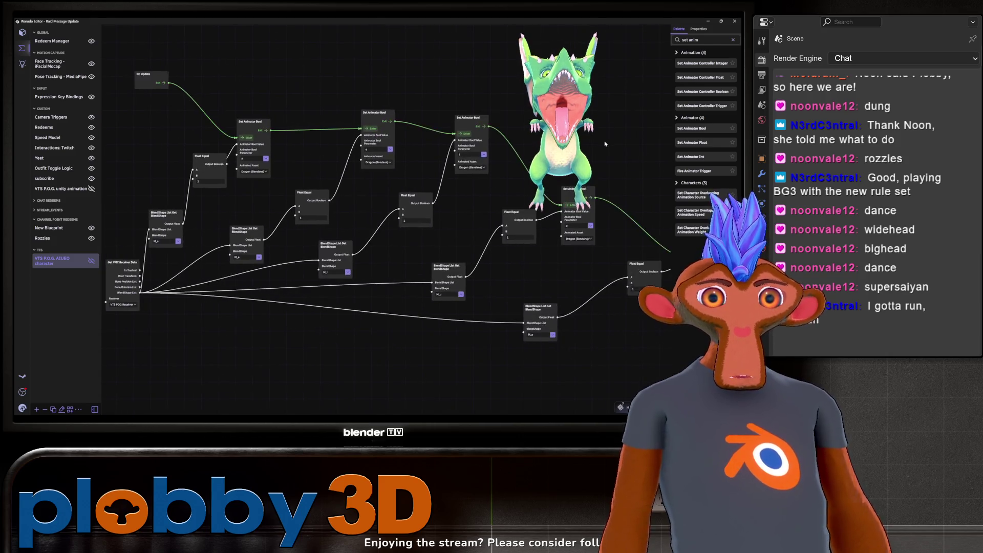
middle_drag(262, 349, 358, 336)
scroll(287, 304, up, 1)
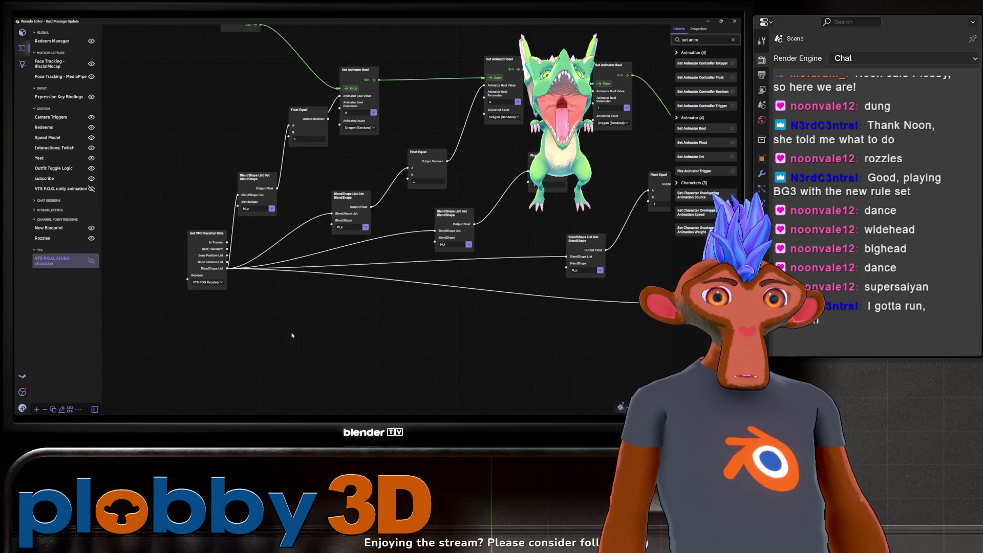
middle_drag(284, 351, 248, 380)
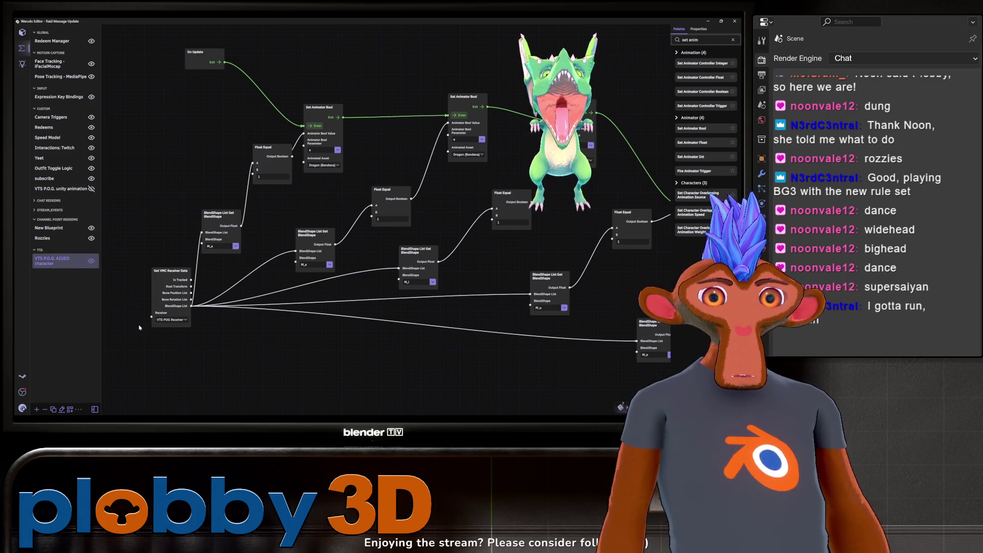
scroll(189, 362, down, 1)
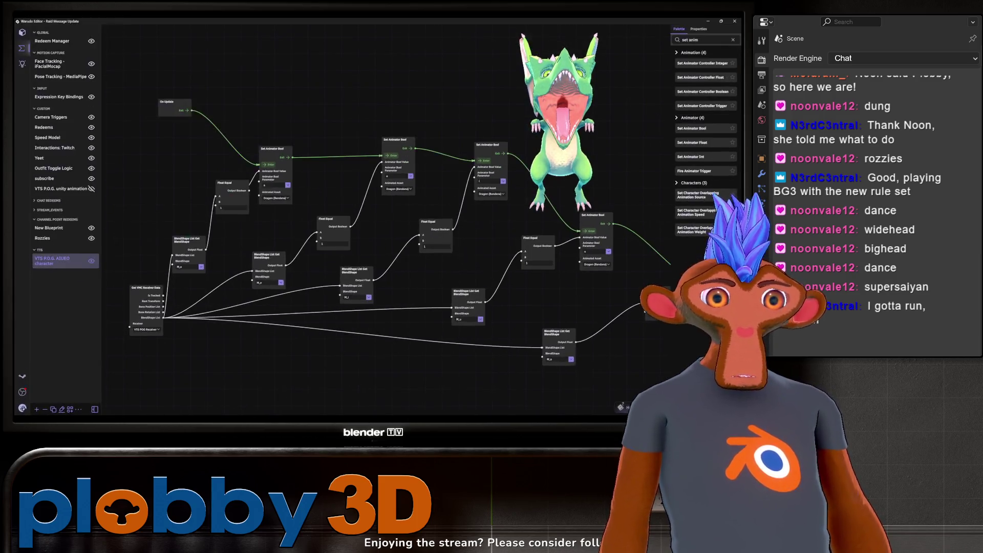
- Reload the Dragon (Bandana) character by setting its Source to None, then back to dragon_tts
key(alt+Tab)
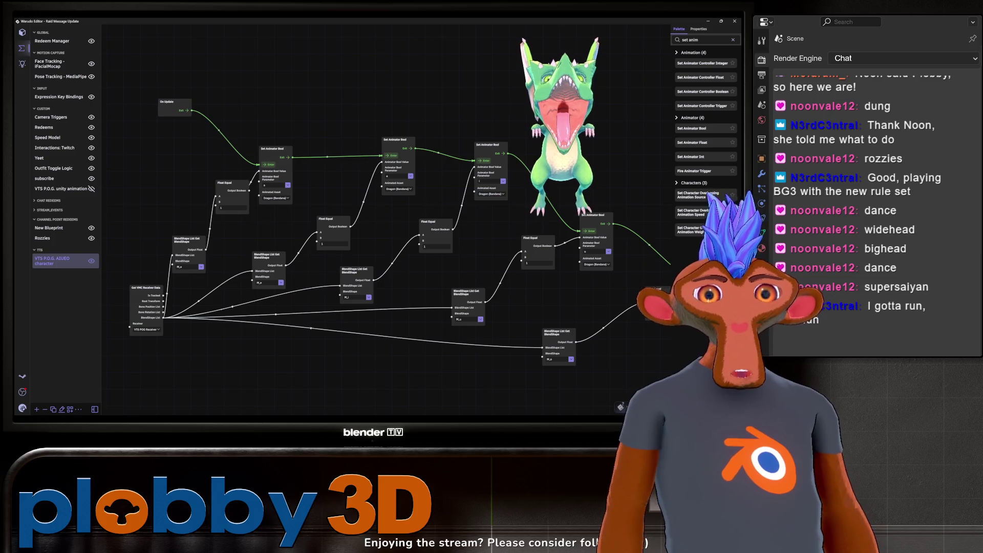
click(22, 62)
click(22, 47)
click(23, 32)
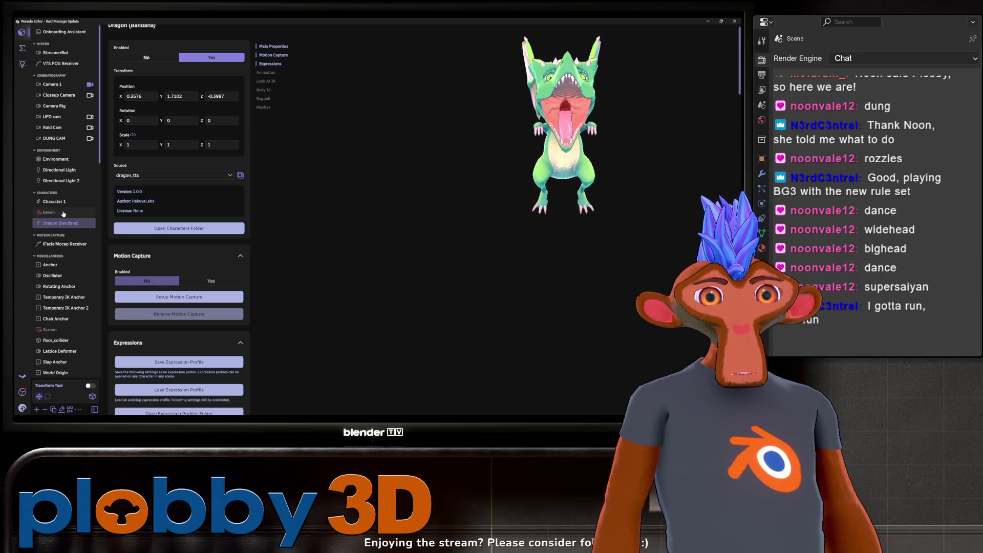
click(64, 213)
click(51, 223)
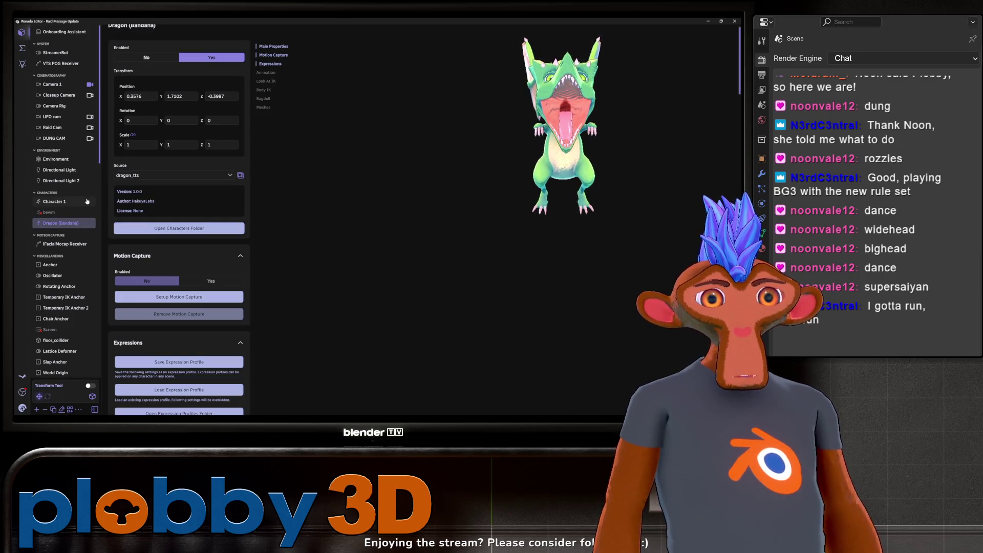
click(153, 175)
click(165, 199)
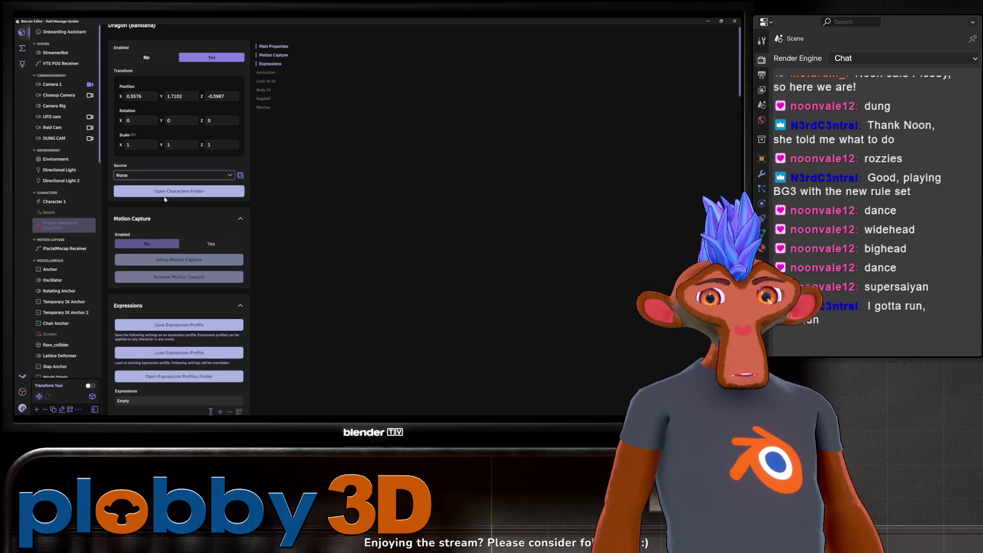
click(165, 177)
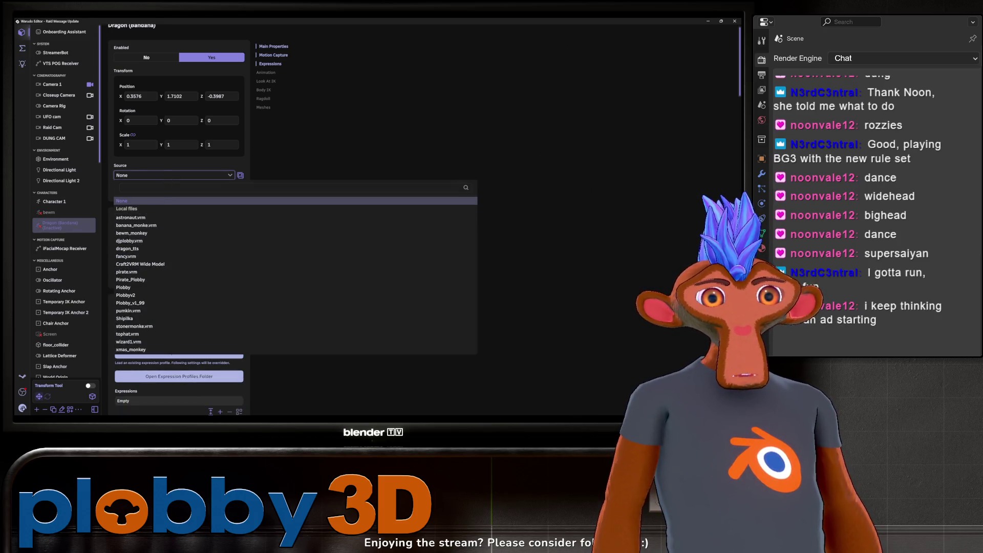
click(141, 249)
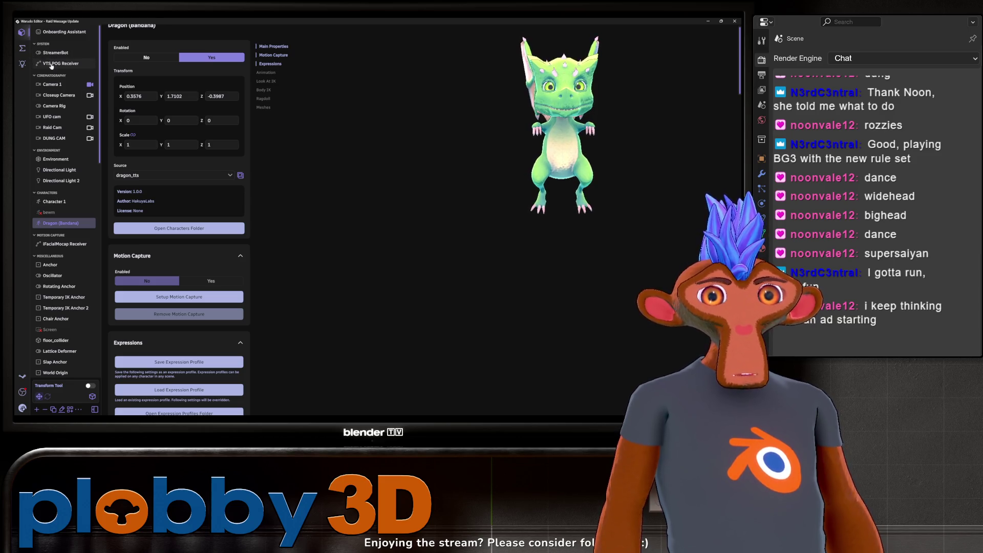
- In the blueprint graph, move the Get VMC Receiver Data node, then bring VTS P.O.G. forward
click(25, 51)
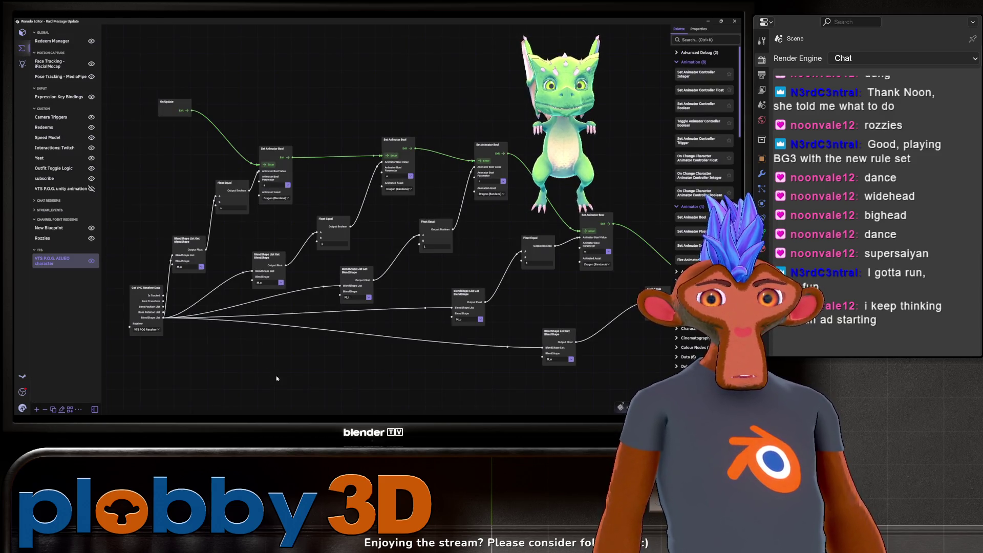
scroll(278, 367, up, 2)
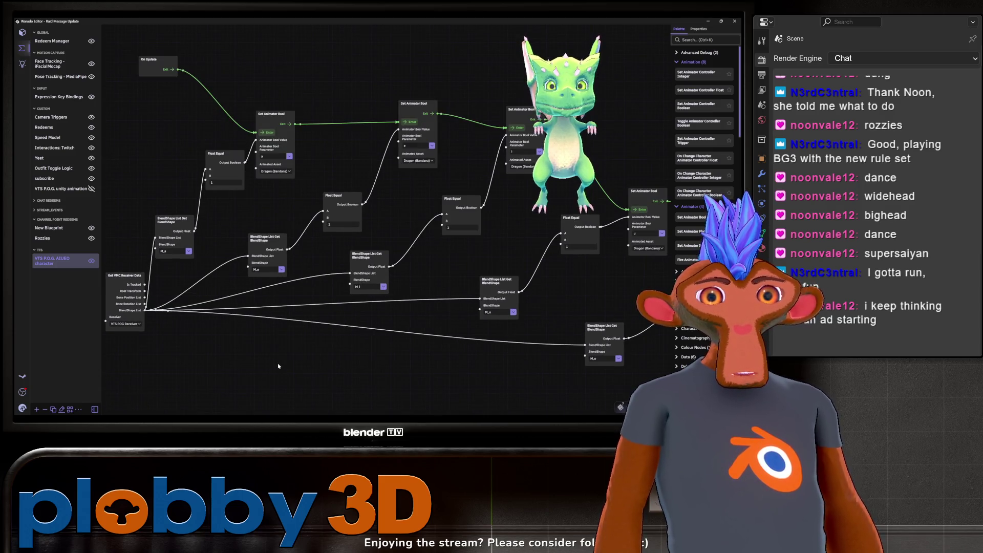
drag(169, 321, 237, 330)
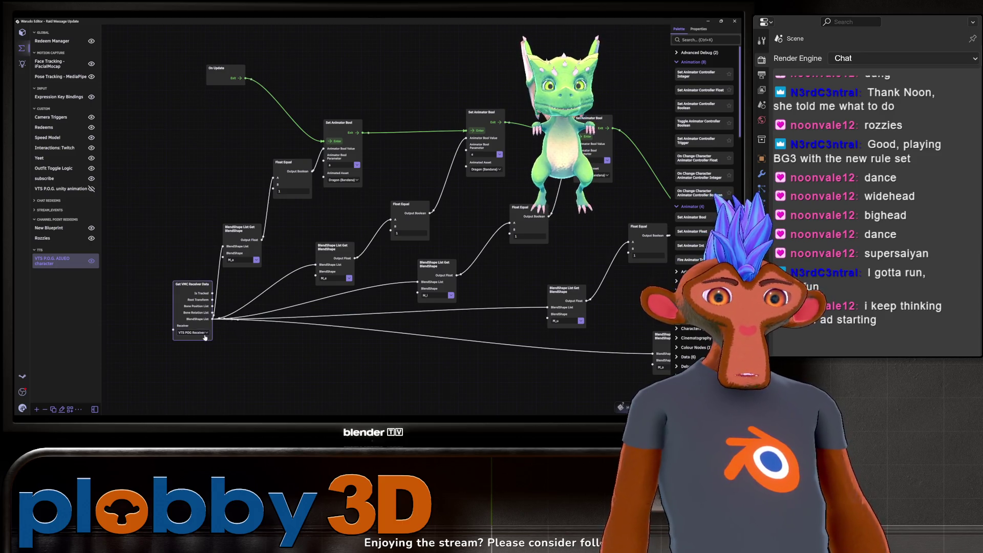
drag(180, 290, 142, 283)
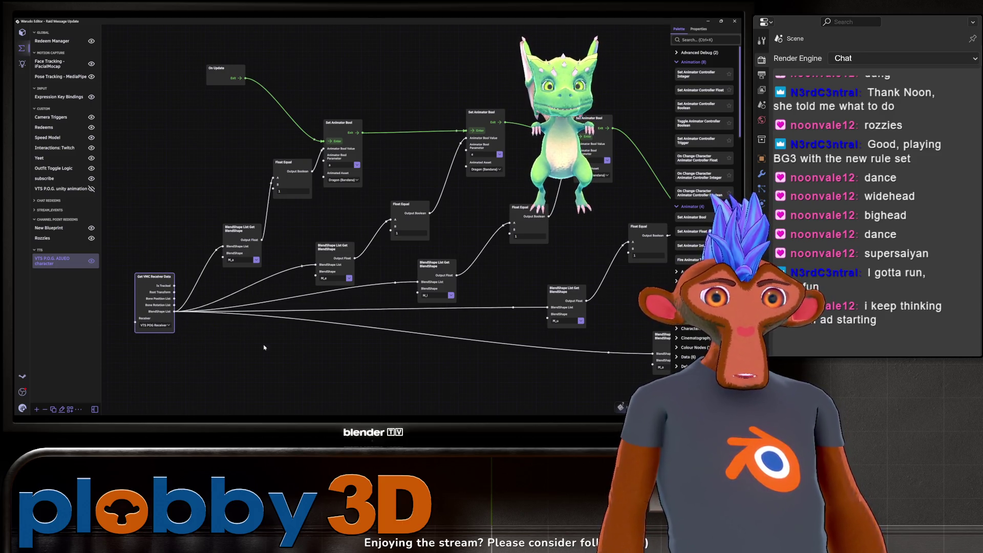
middle_drag(283, 287, 245, 289)
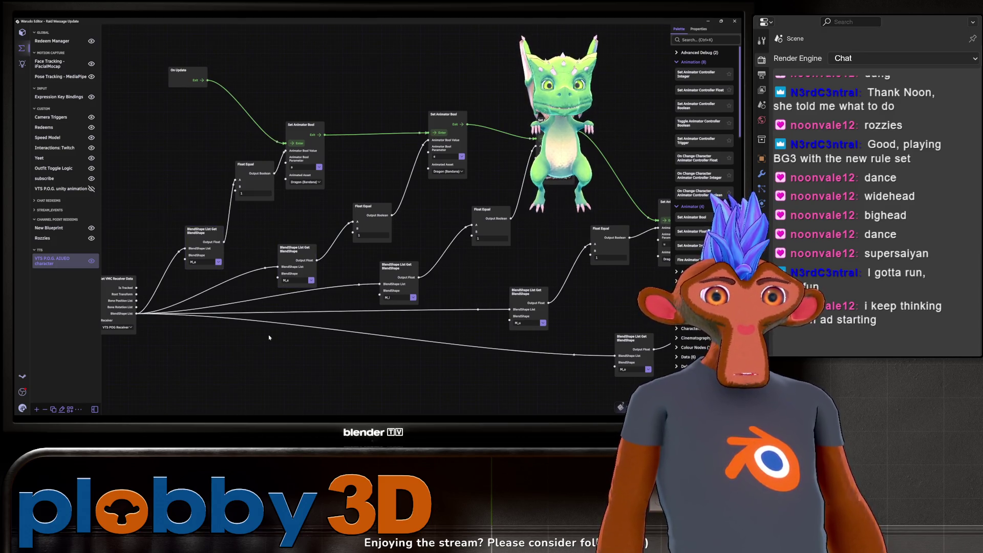
middle_drag(270, 338, 301, 331)
key(alt+Tab)
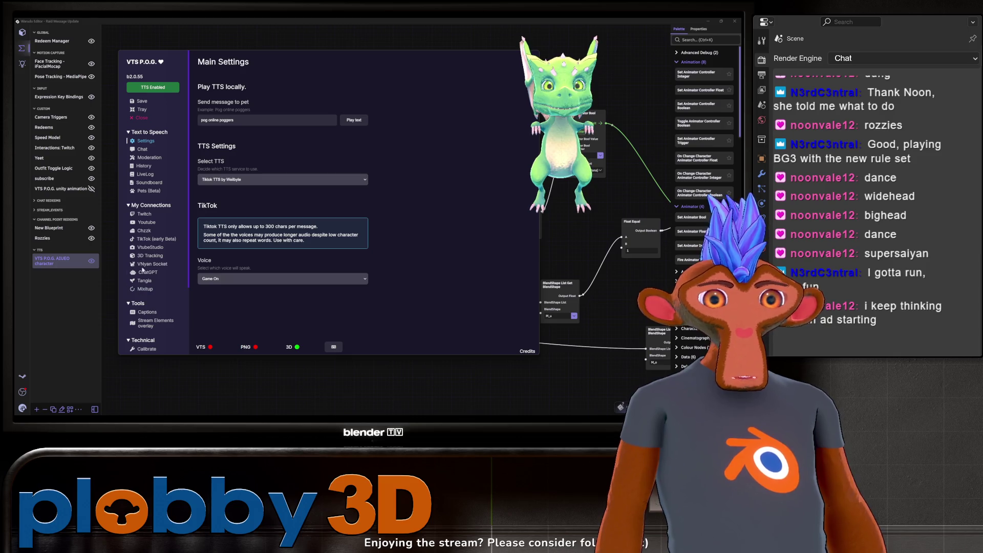
- Scroll through the 3D Tracking page's Pet Blend Settings for the mouth shapes
click(143, 256)
scroll(408, 257, down, 2)
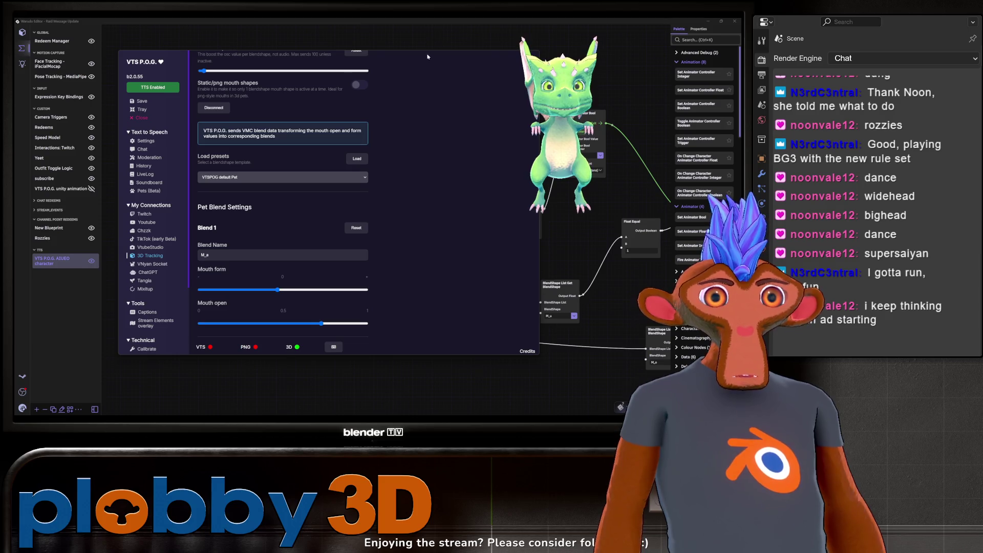
scroll(365, 285, down, 3)
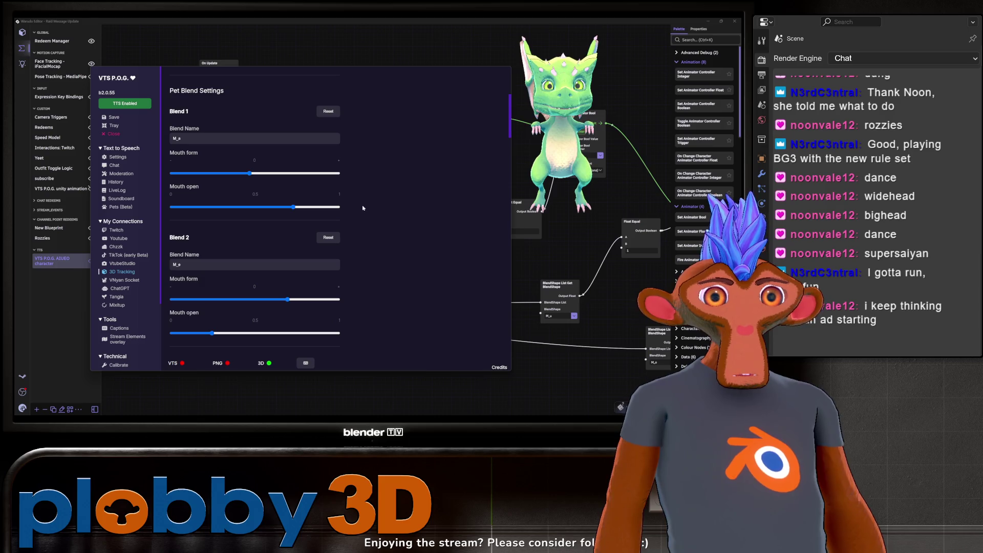
scroll(374, 207, down, 4)
scroll(374, 207, down, 10)
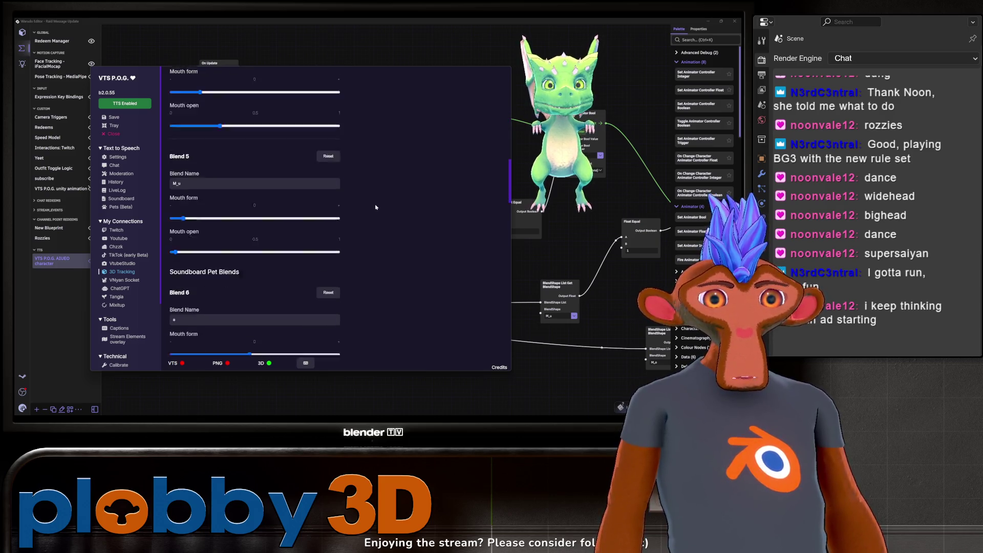
scroll(375, 209, up, 15)
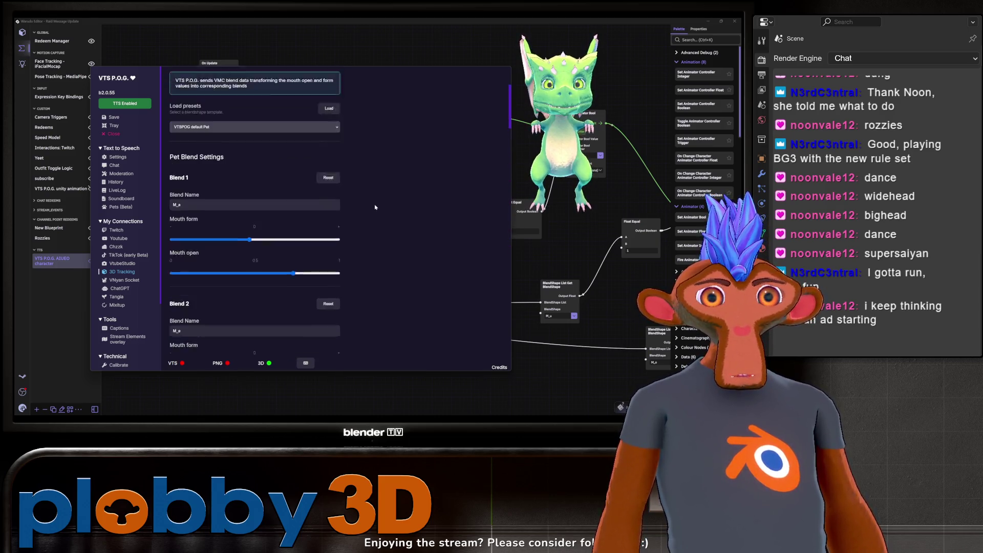
- Pan the Warudo graph to other nodes, then switch to the Unity editor
click(521, 103)
middle_drag(392, 379, 204, 359)
key(alt+Tab)
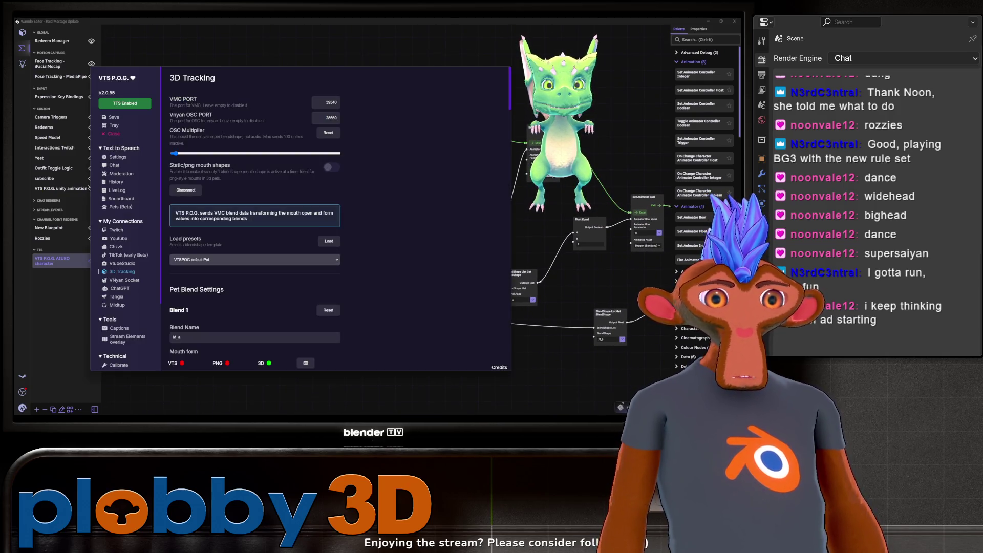
key(alt+Tab)
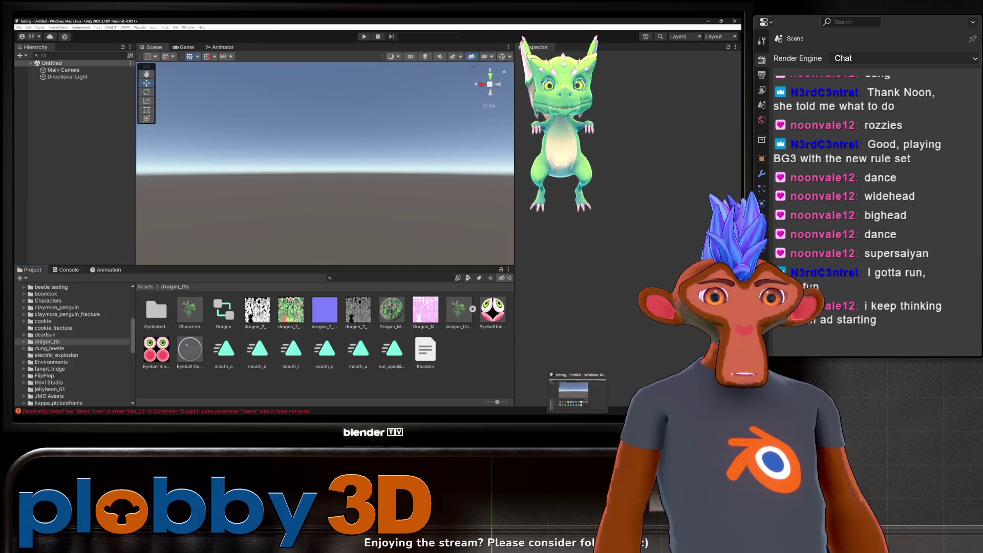
- Inspect the Dragon controller's base layer and the Character prefab's animator setup
click(228, 49)
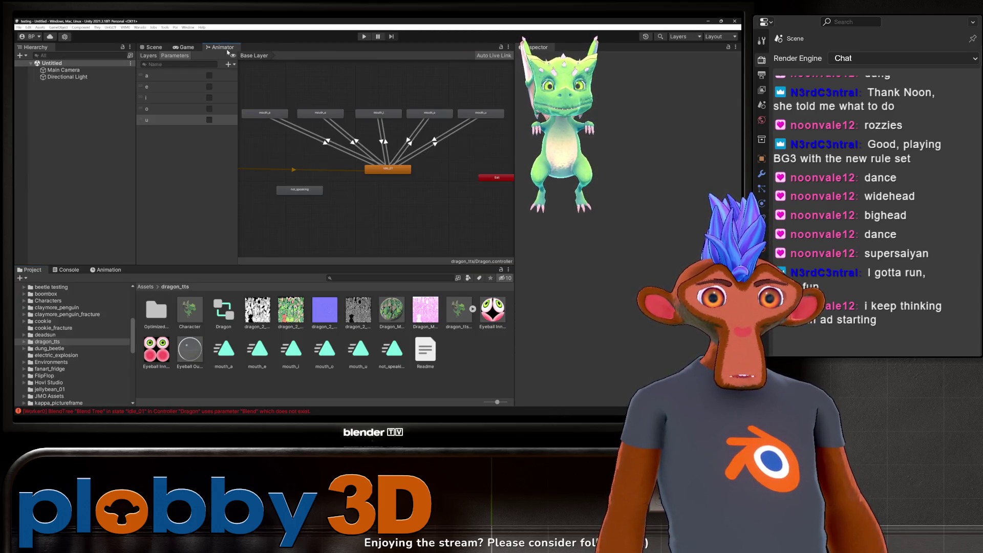
click(357, 174)
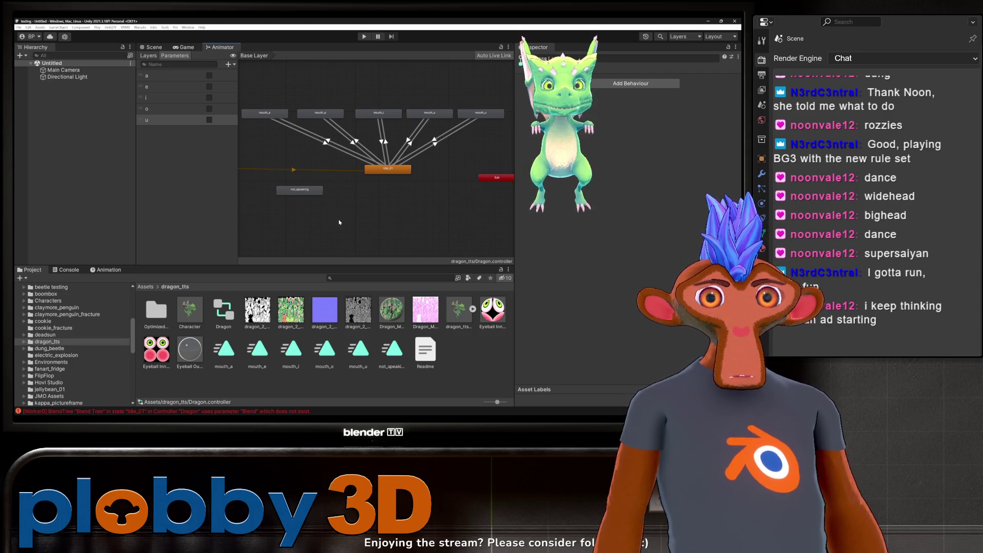
scroll(377, 212, down, 3)
scroll(307, 215, up, 3)
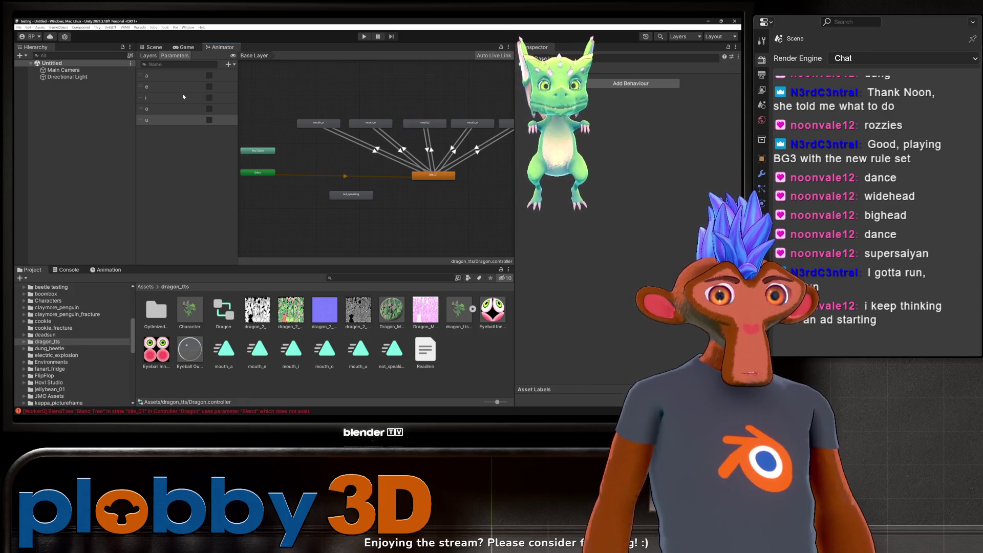
click(195, 304)
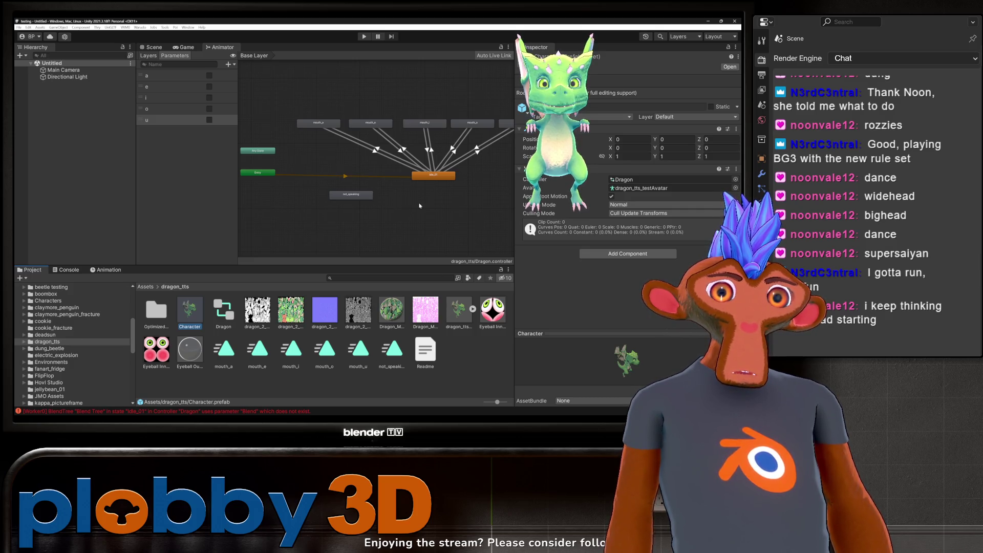
scroll(419, 206, down, 2)
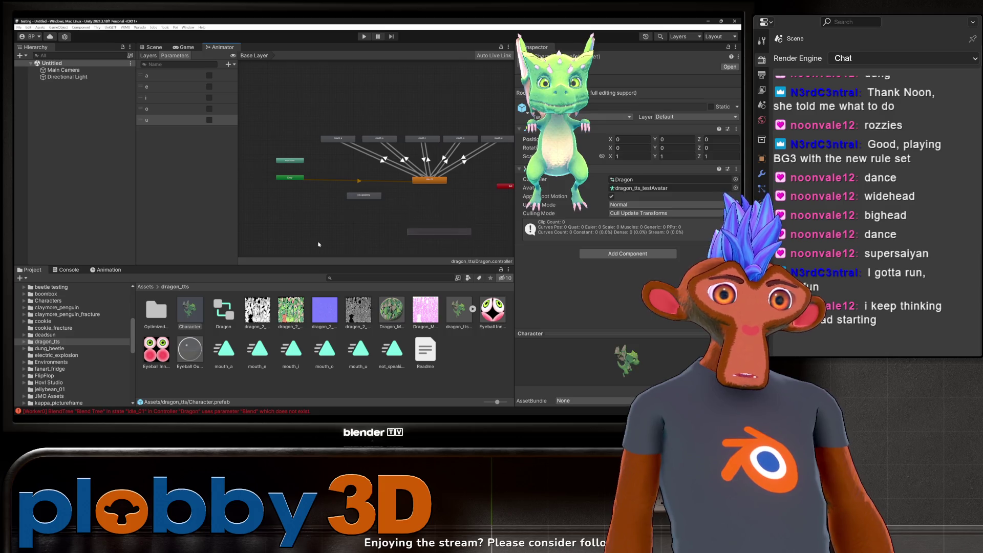
click(388, 236)
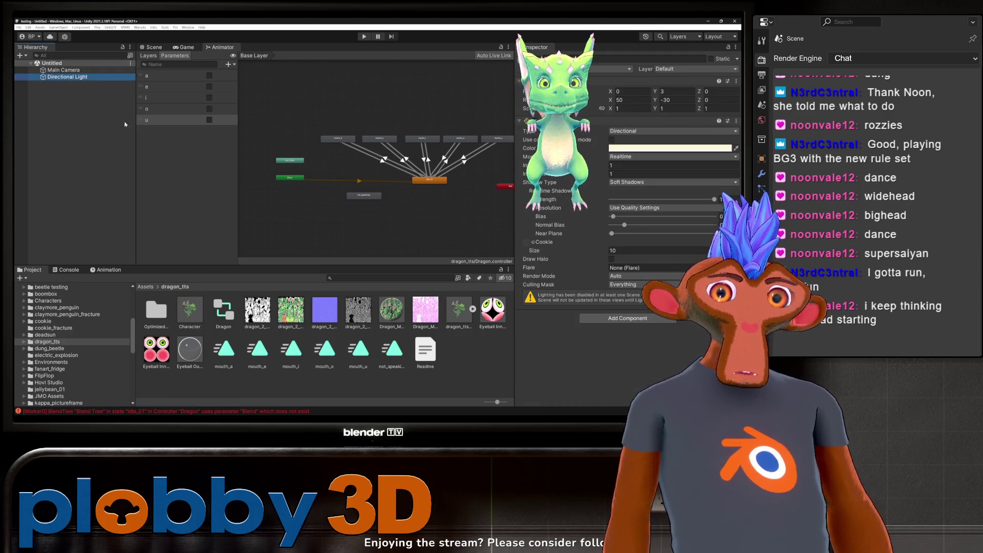
- Dismiss the state graph's create menu, shift the view, and return to the Scene view
right_click(409, 234)
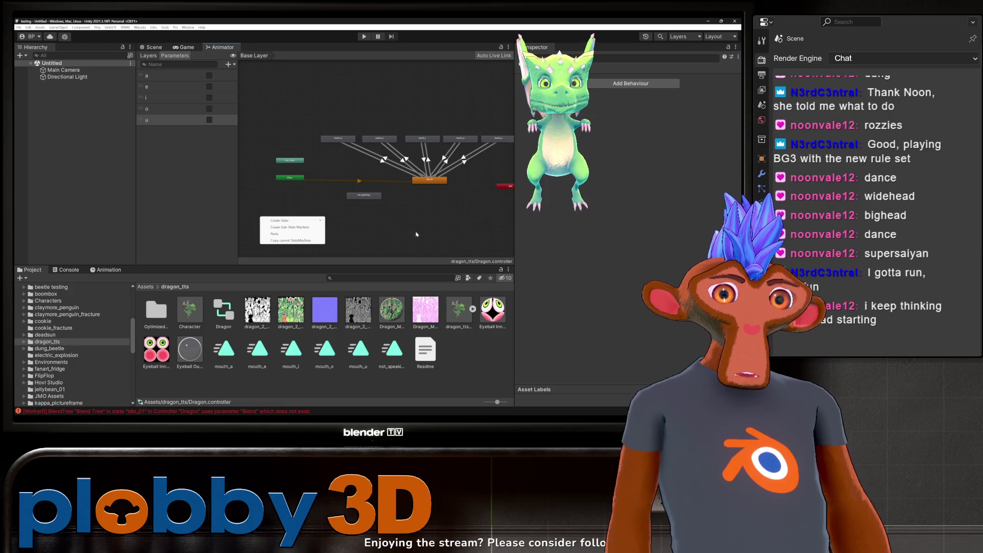
click(407, 225)
middle_drag(407, 225, 313, 211)
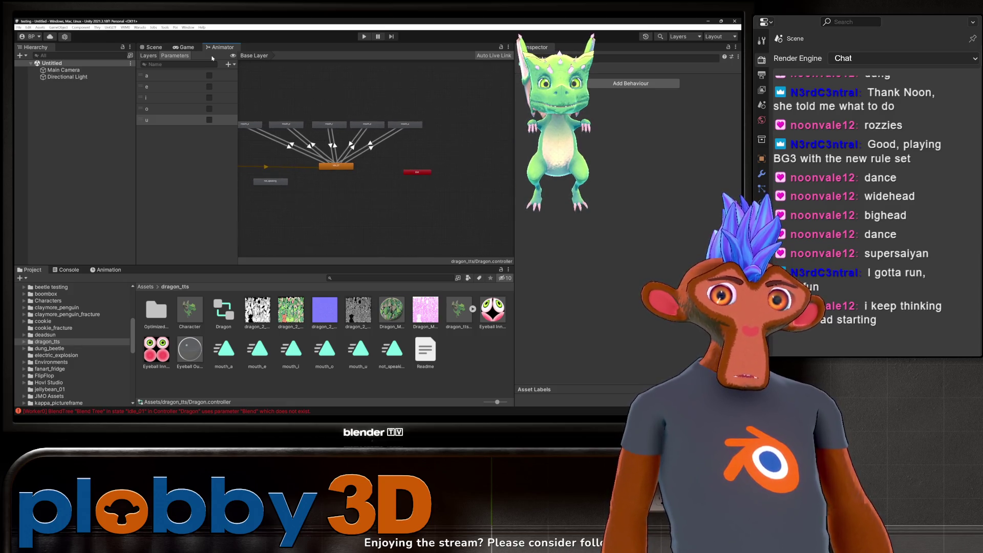
click(159, 48)
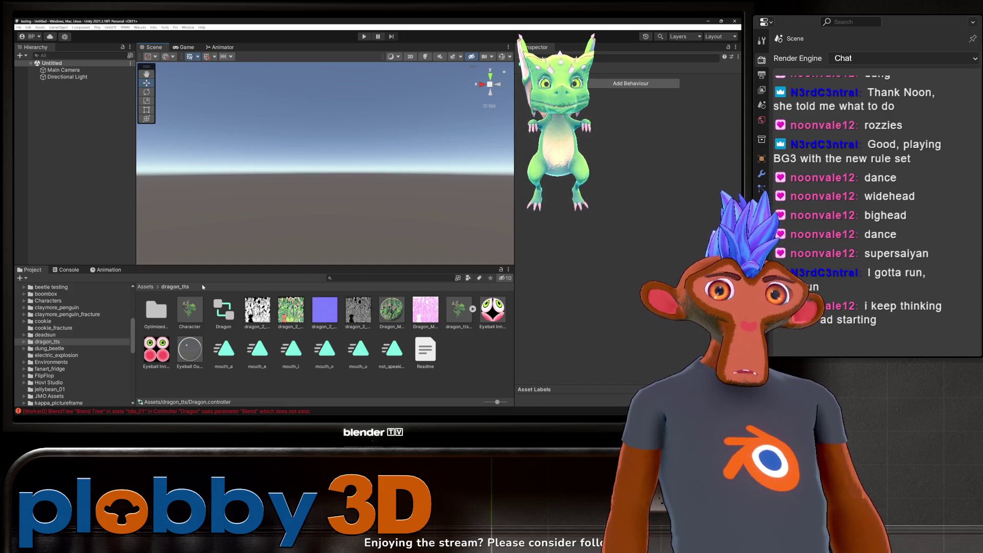
- Look through VTS P.O.G.'s Main Settings, Twitch and 3D Tracking pages, then return to Warudo
key(alt+Tab)
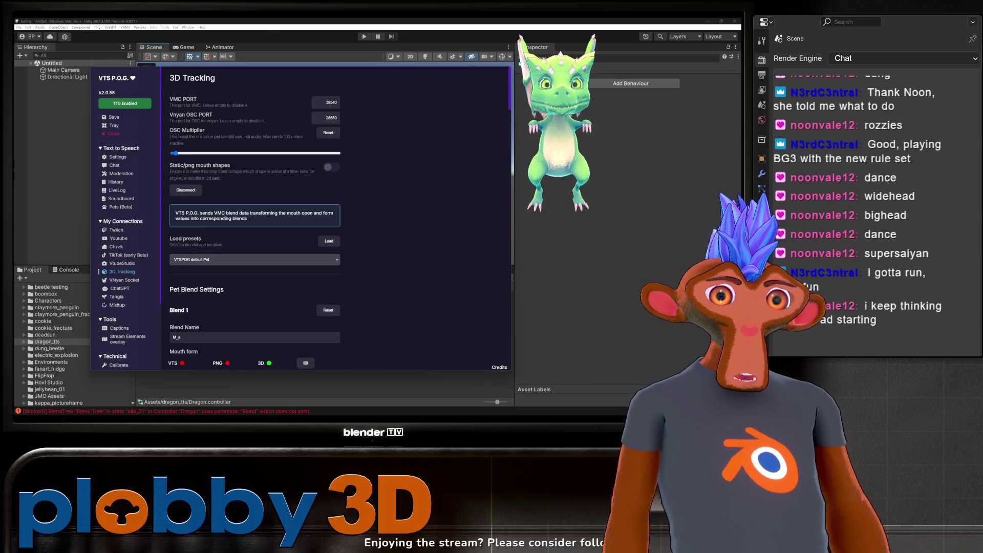
click(119, 158)
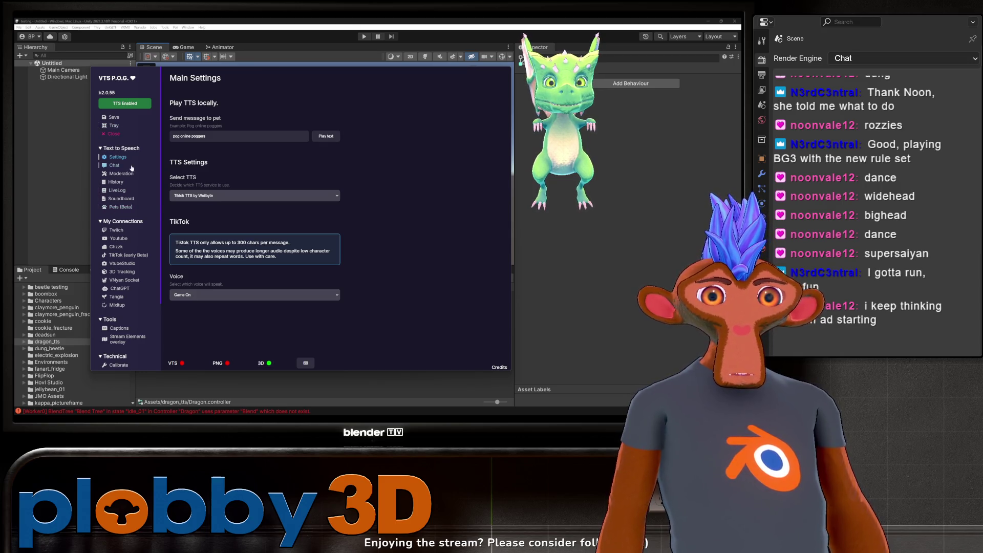
click(123, 232)
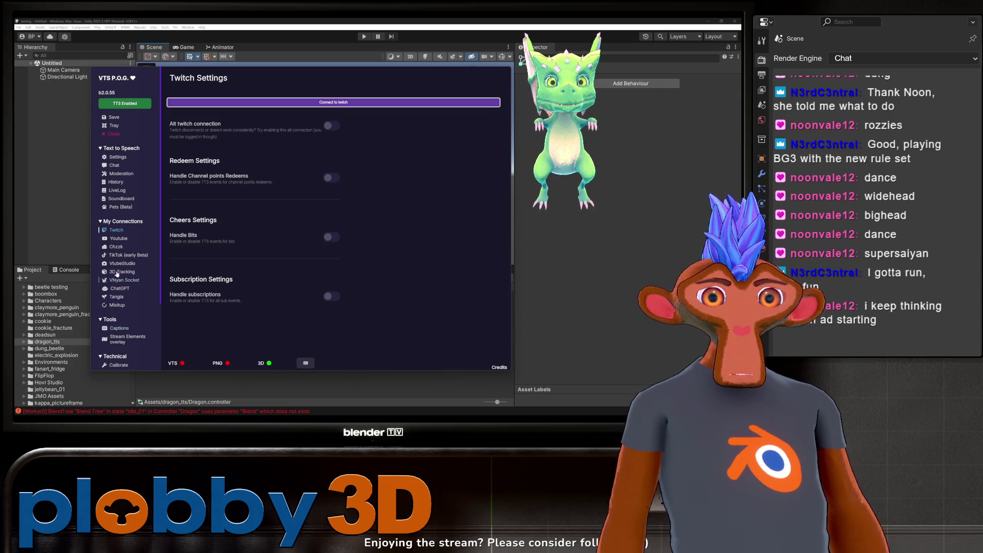
click(122, 272)
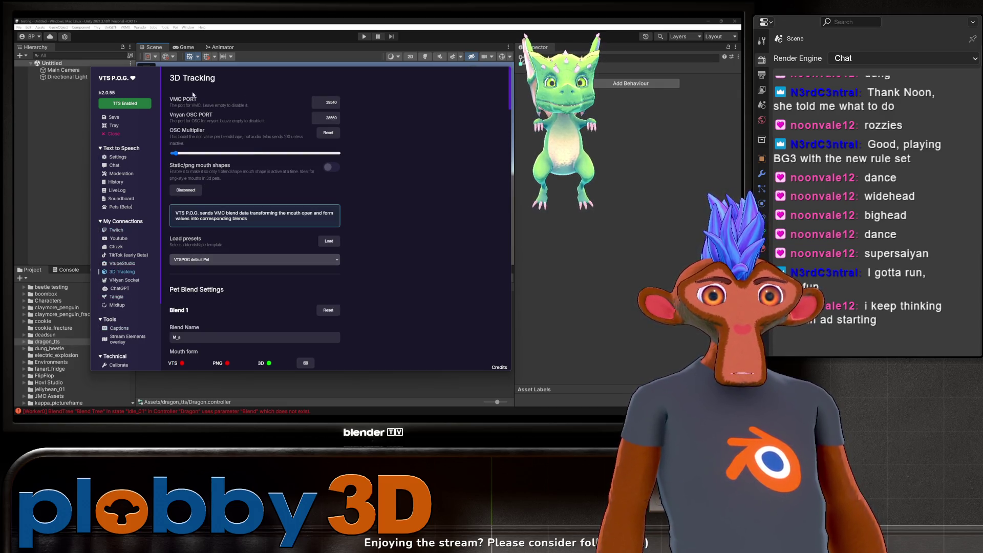
key(alt+Tab)
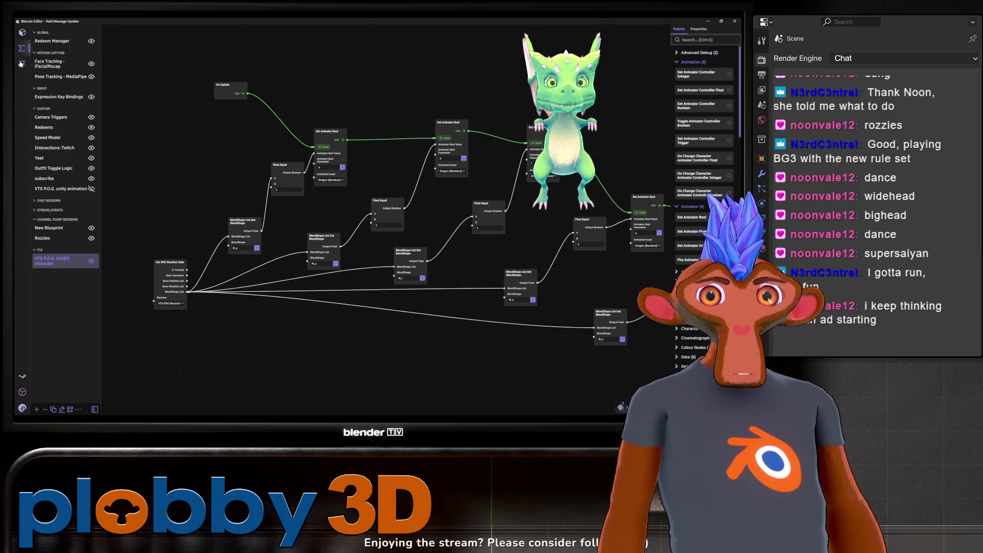
- Check the VTS POG Receiver, then confirm Dragon (Bandana) as the blueprint animator node's asset
click(22, 32)
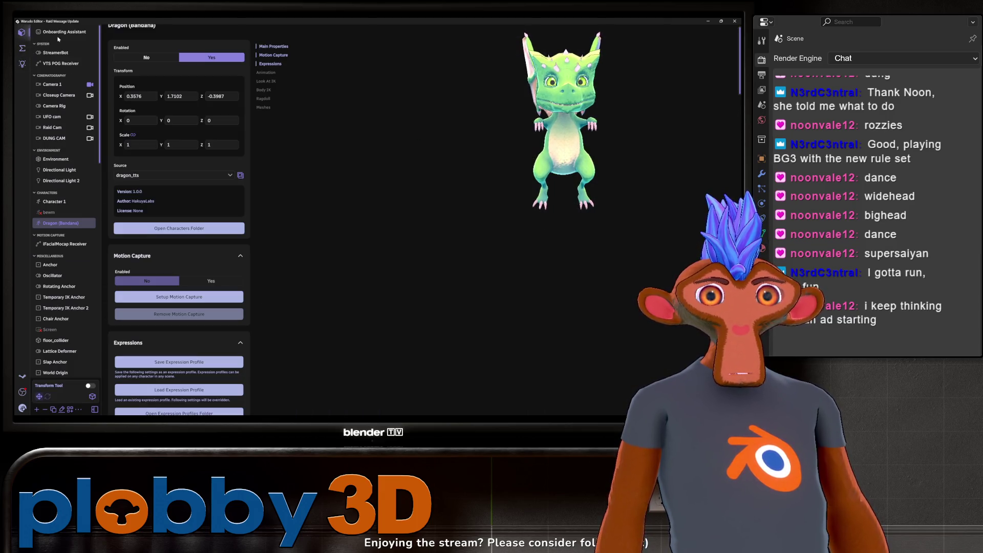
click(60, 64)
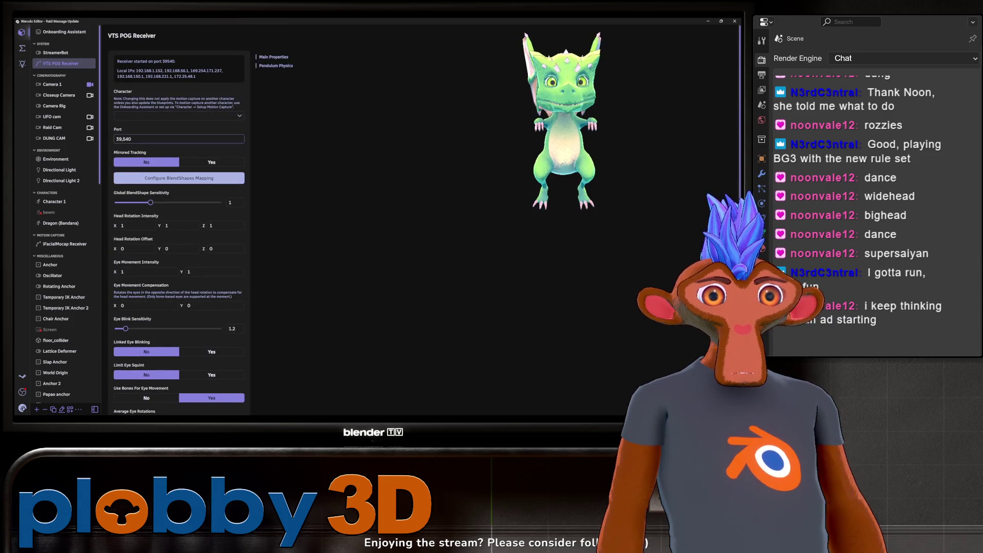
click(23, 49)
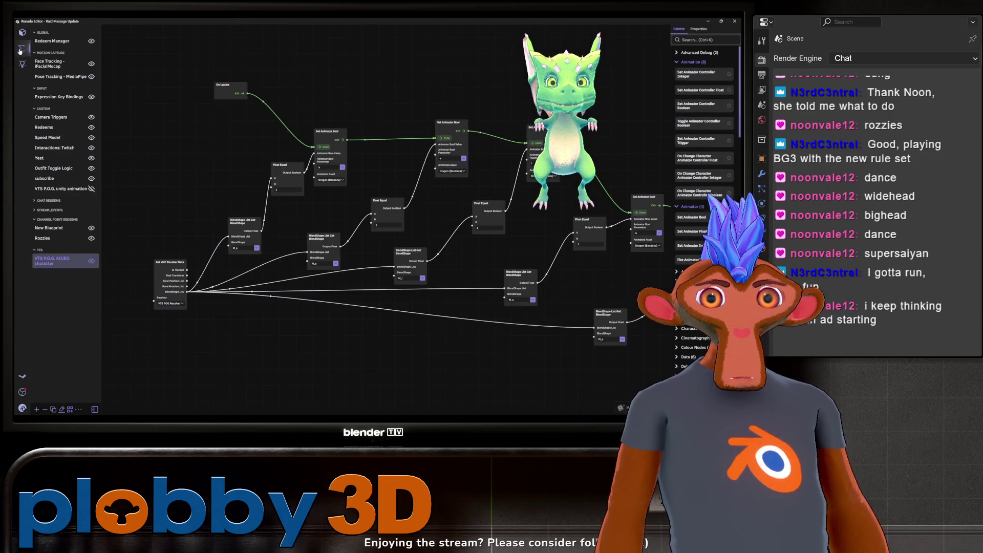
scroll(297, 346, up, 3)
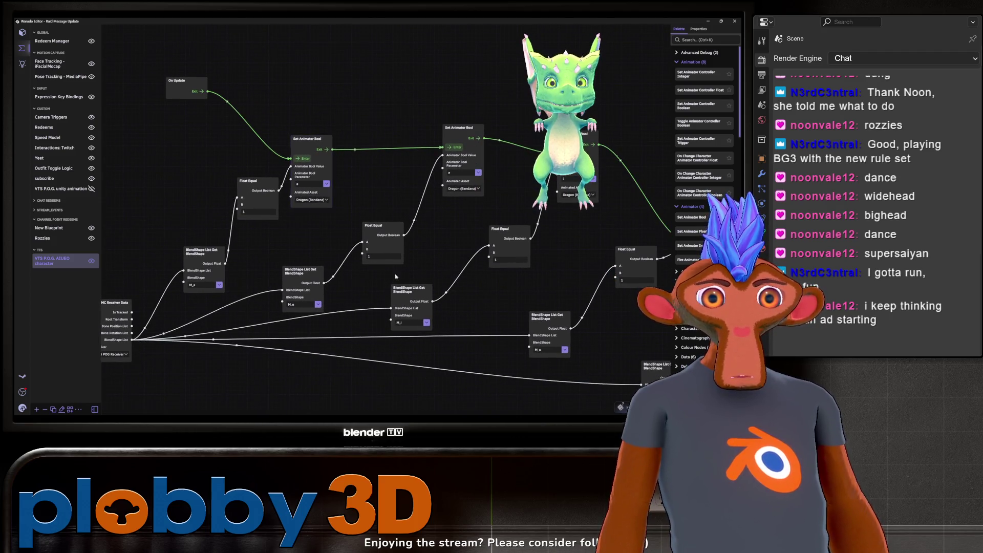
middle_drag(439, 363, 233, 303)
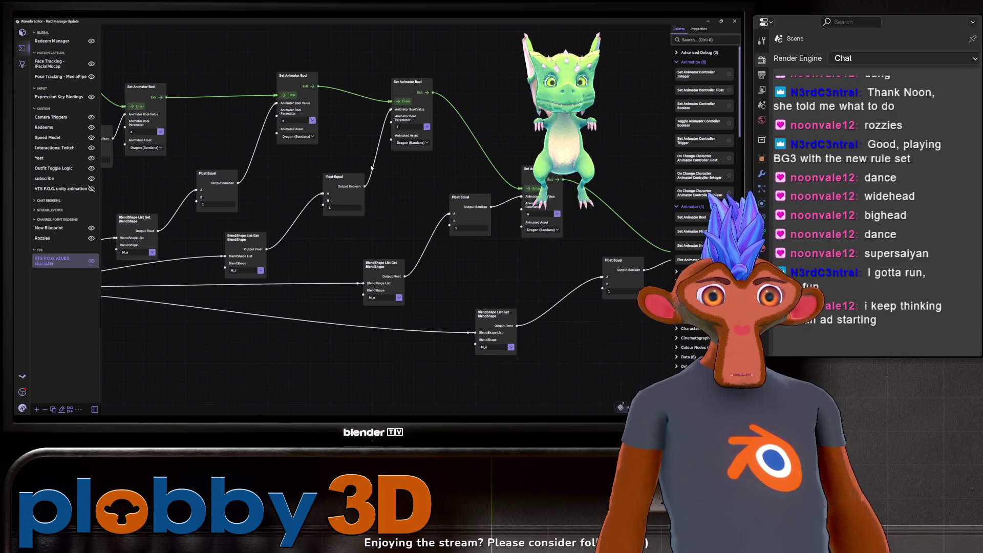
click(412, 142)
click(485, 136)
- Pan along the blueprint's node chain and back, then return to Unity
middle_drag(491, 287, 304, 264)
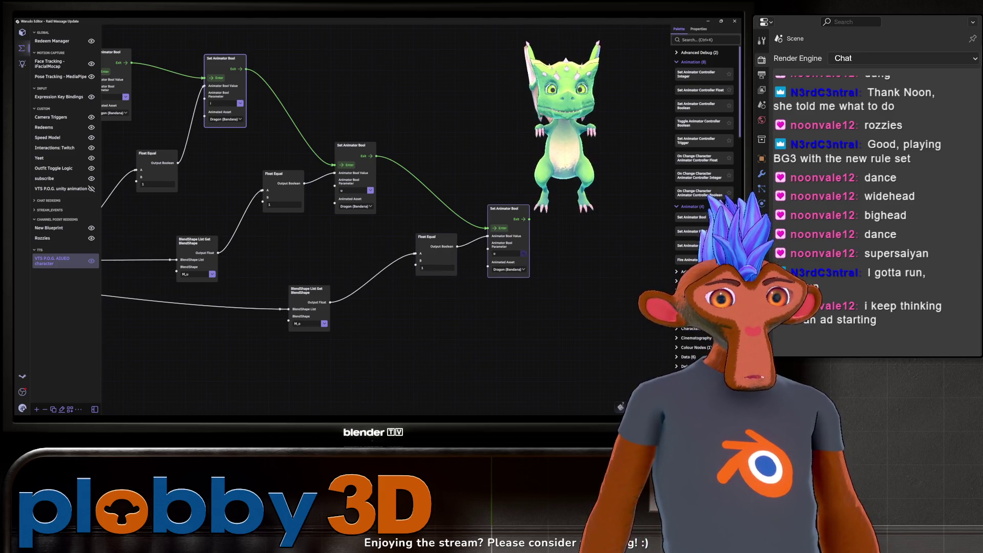
middle_drag(431, 335, 536, 354)
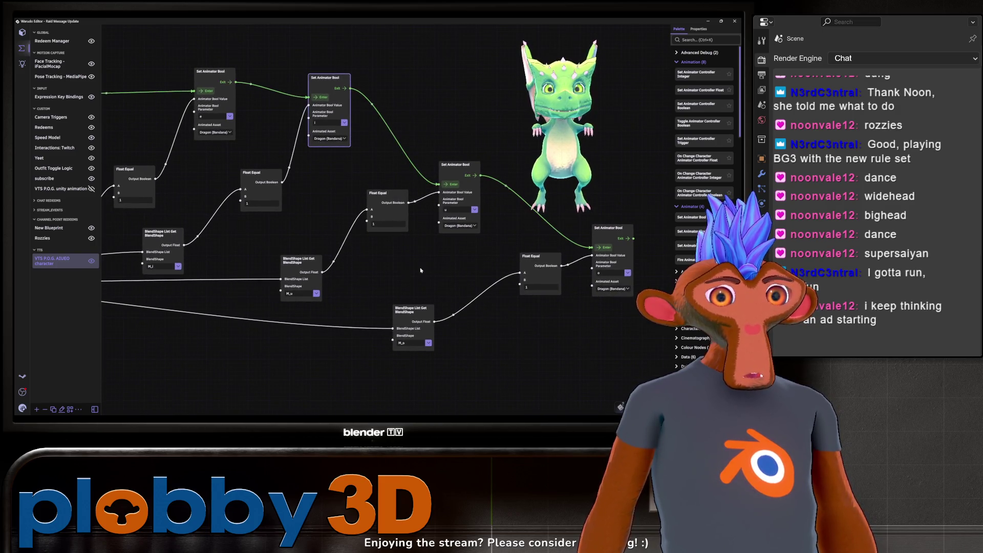
middle_drag(429, 270, 549, 317)
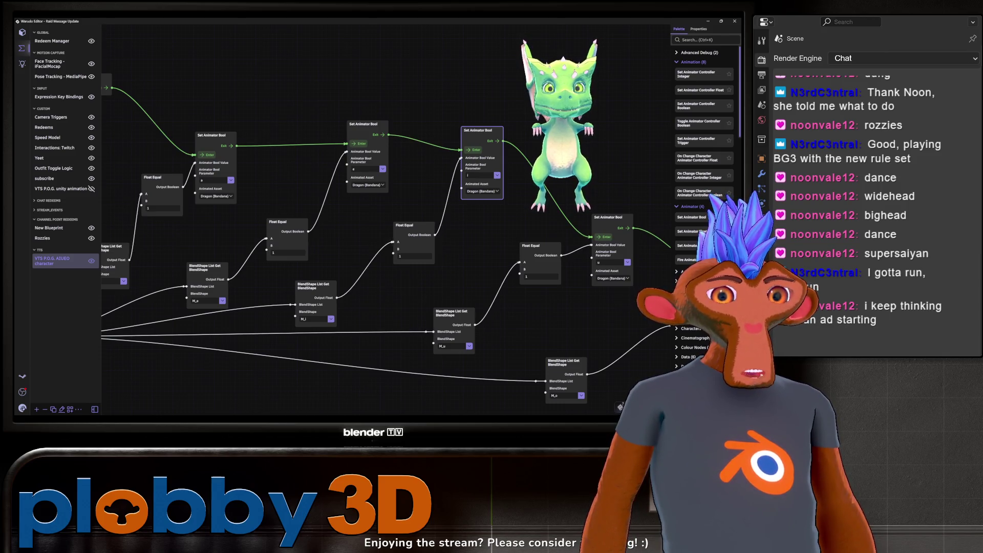
key(alt+Tab)
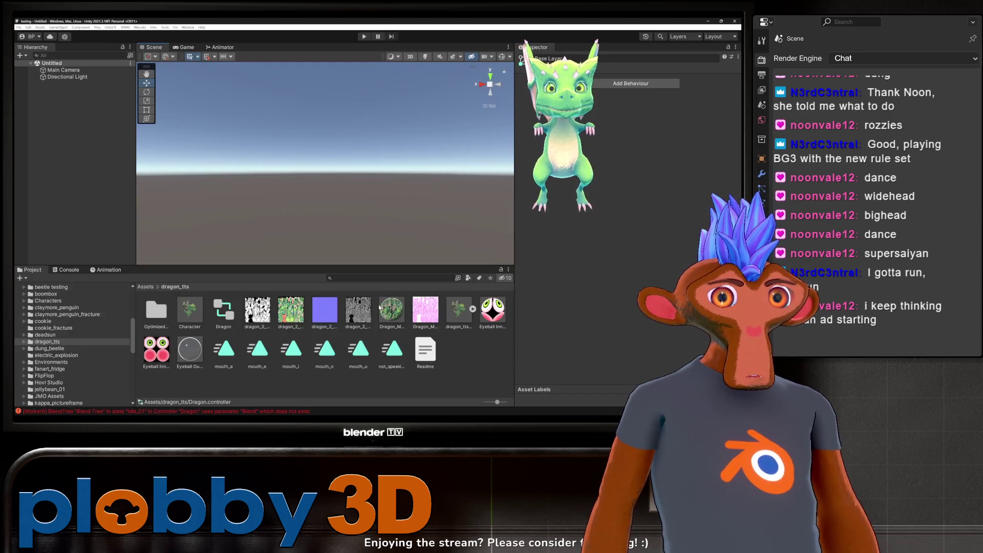
- Open the Dragon controller's Animator graph, zoom in, and select the mouth_a state for the Inspector
click(223, 47)
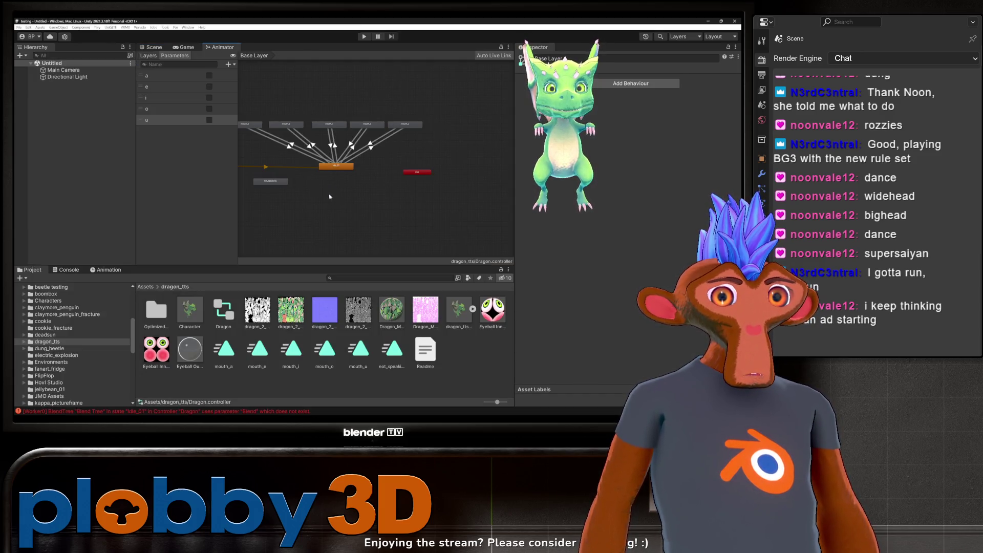
scroll(257, 145, up, 2)
click(254, 117)
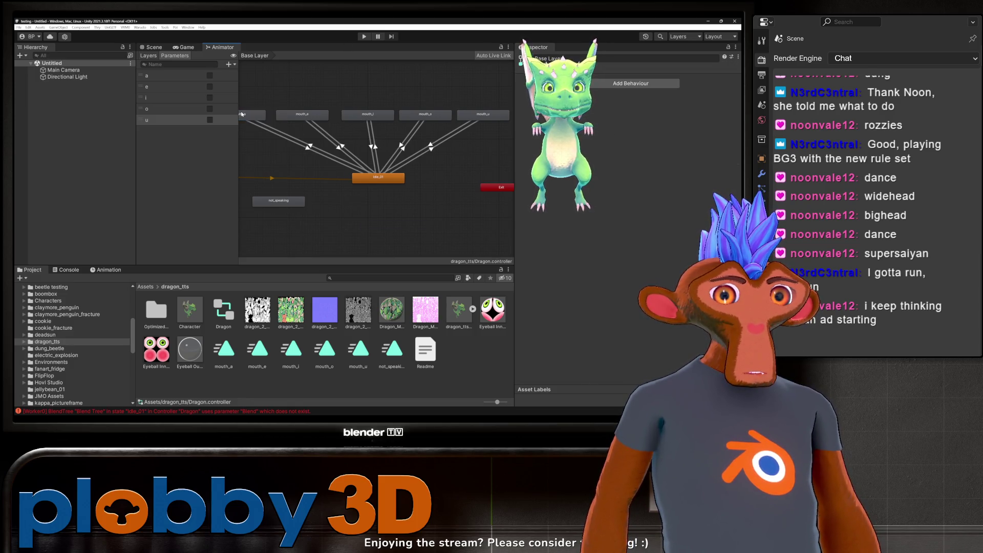
click(364, 221)
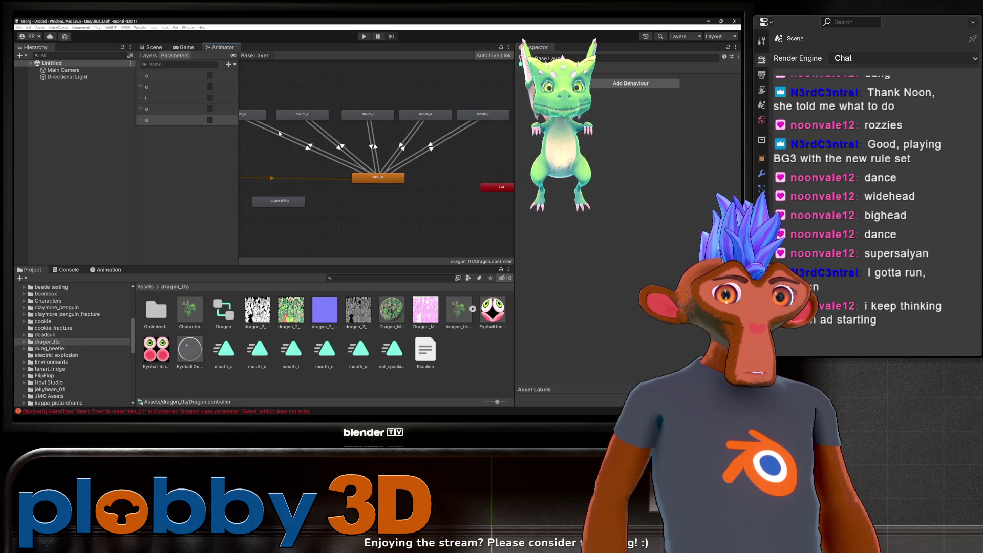
click(252, 114)
scroll(358, 164, up, 1)
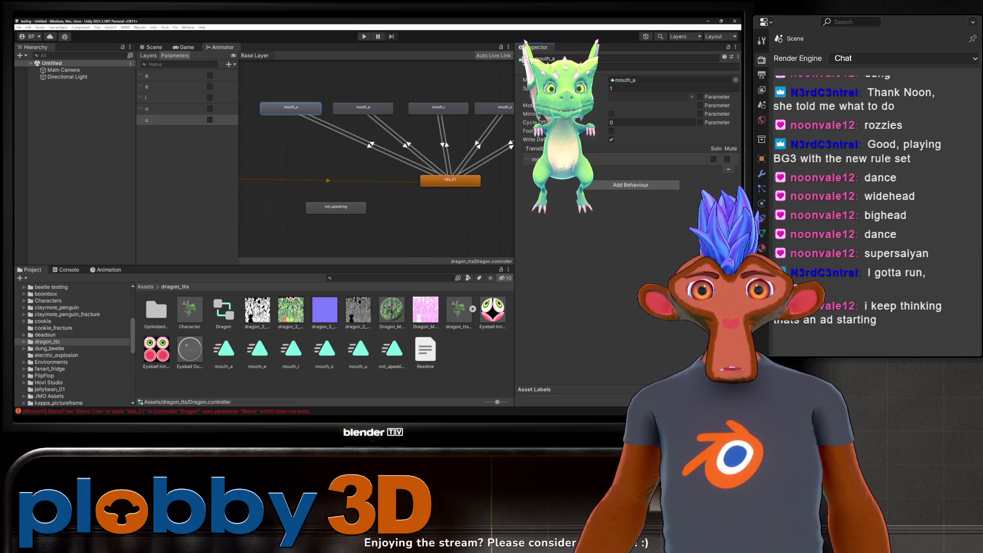
- Inspect the mouth_a to Idle_01 transition, then add and delete a New StateMachine node
click(371, 148)
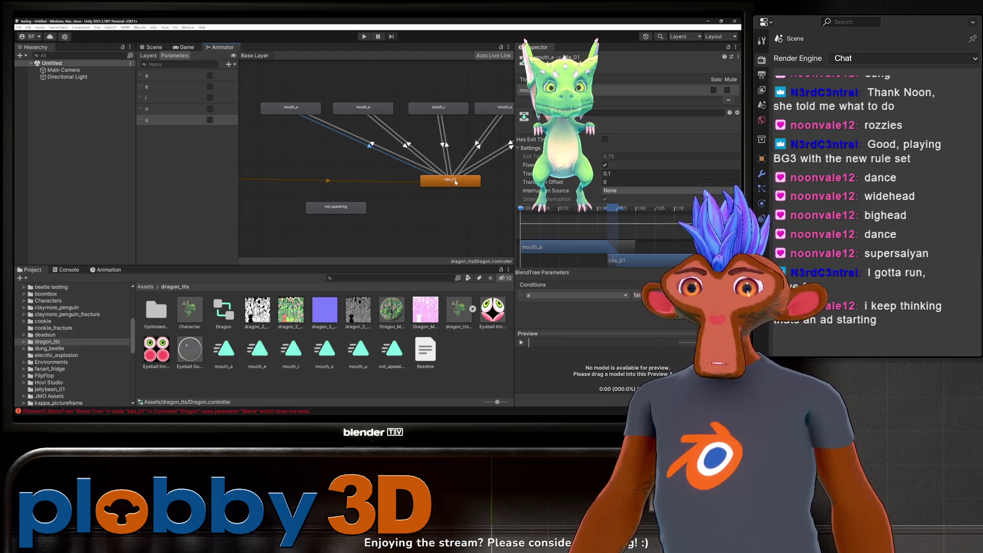
scroll(629, 228, up, 3)
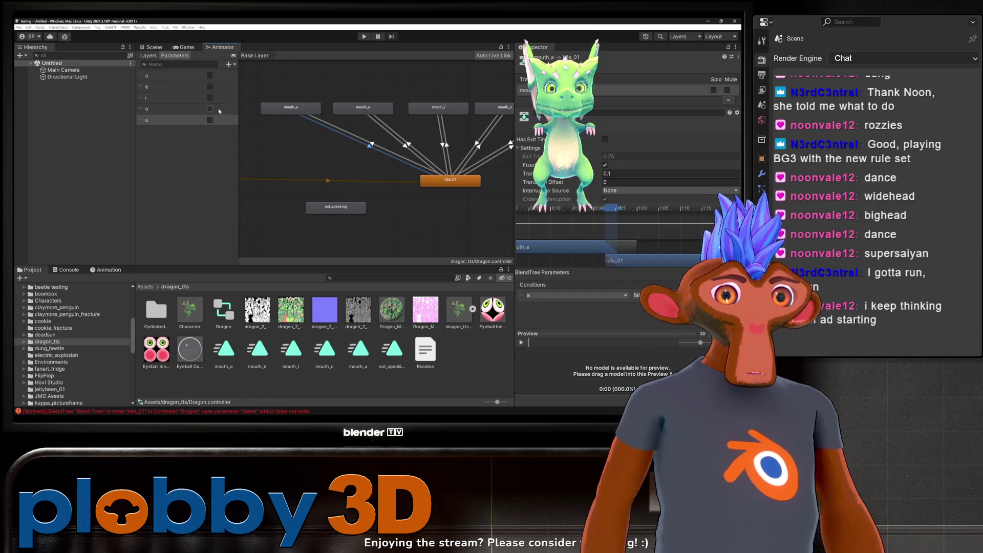
click(376, 214)
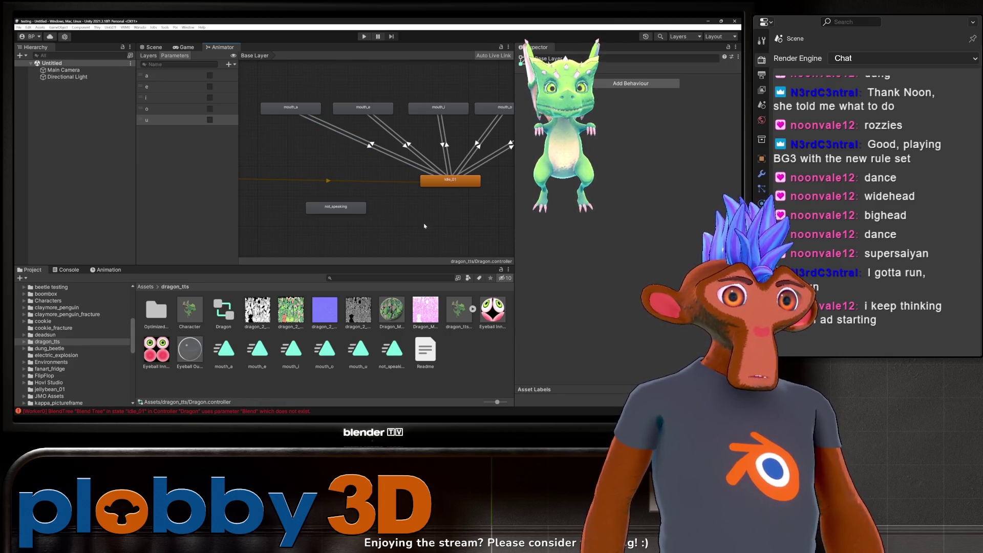
right_click(445, 214)
click(466, 222)
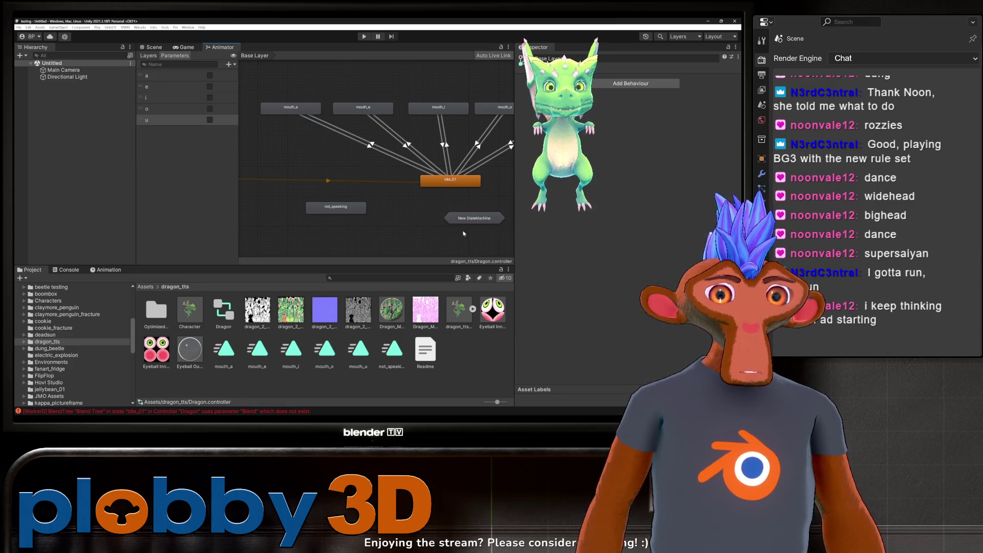
click(467, 223)
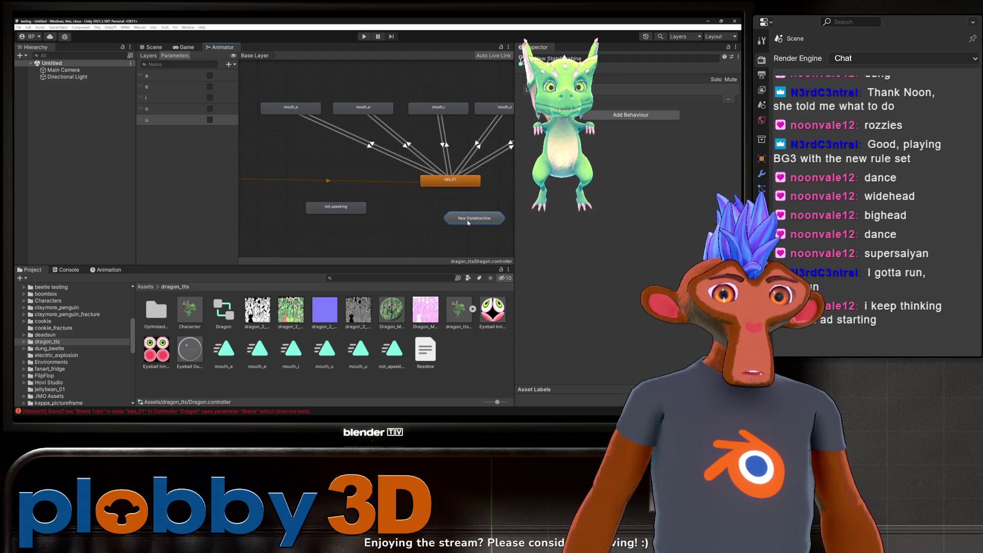
key(Delete)
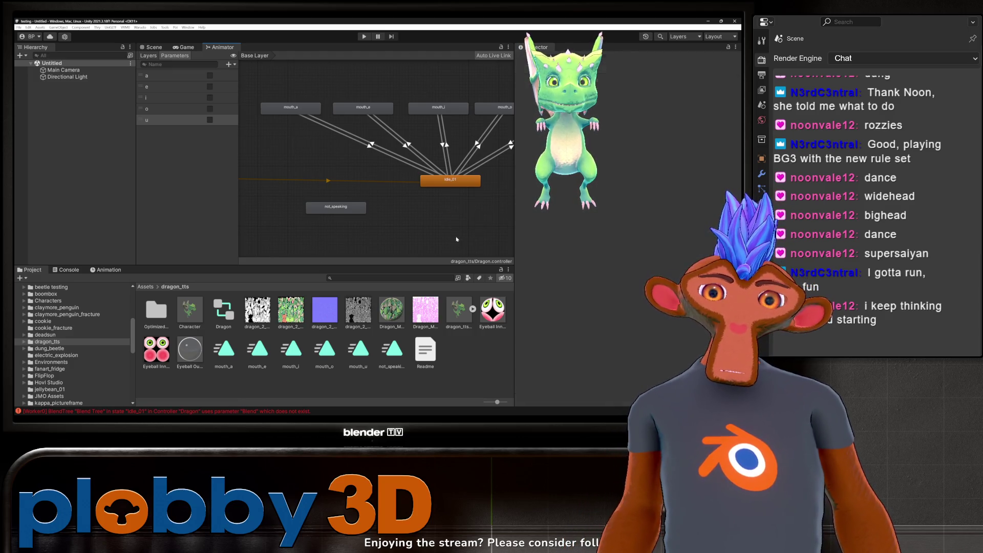
click(457, 239)
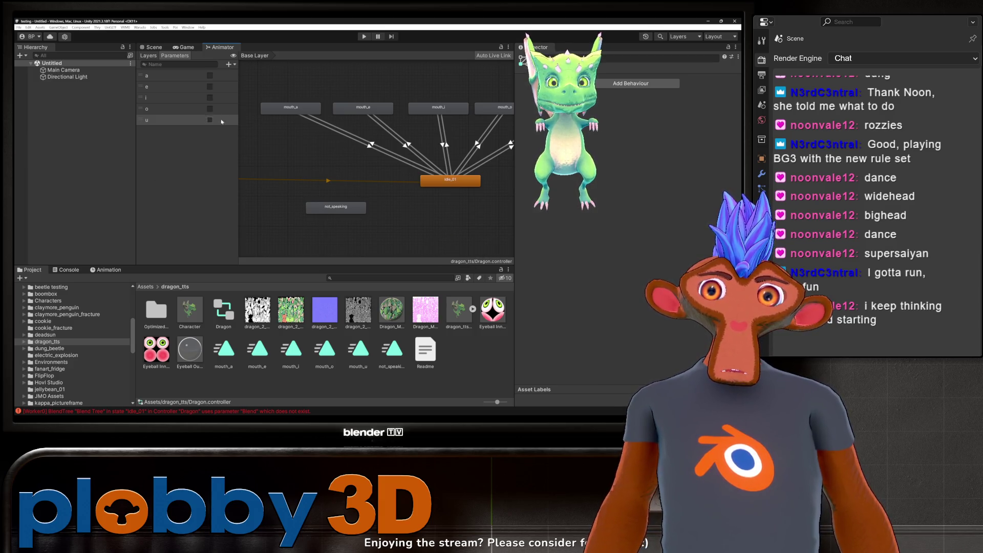
- Tick the u and a bool parameters, then return to the Scene view
click(210, 120)
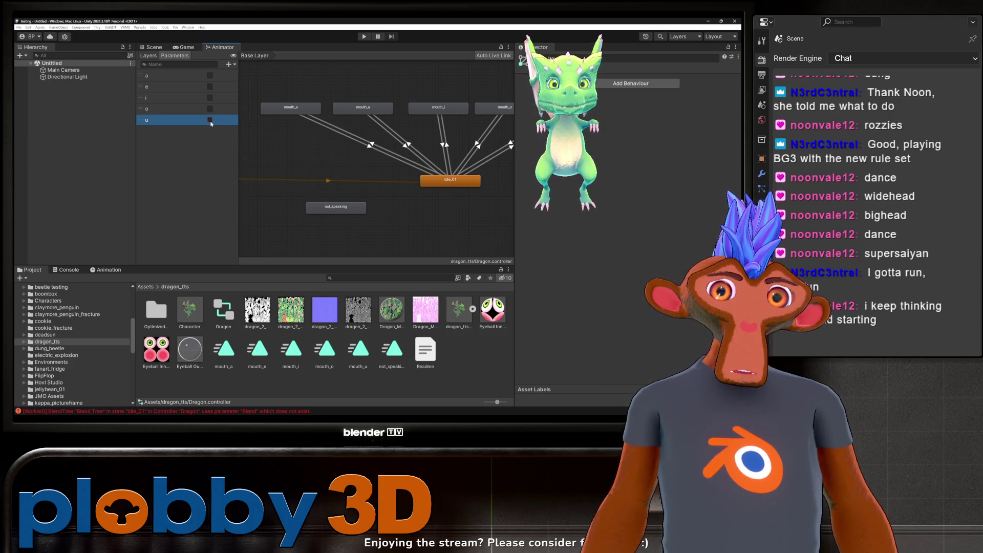
click(209, 76)
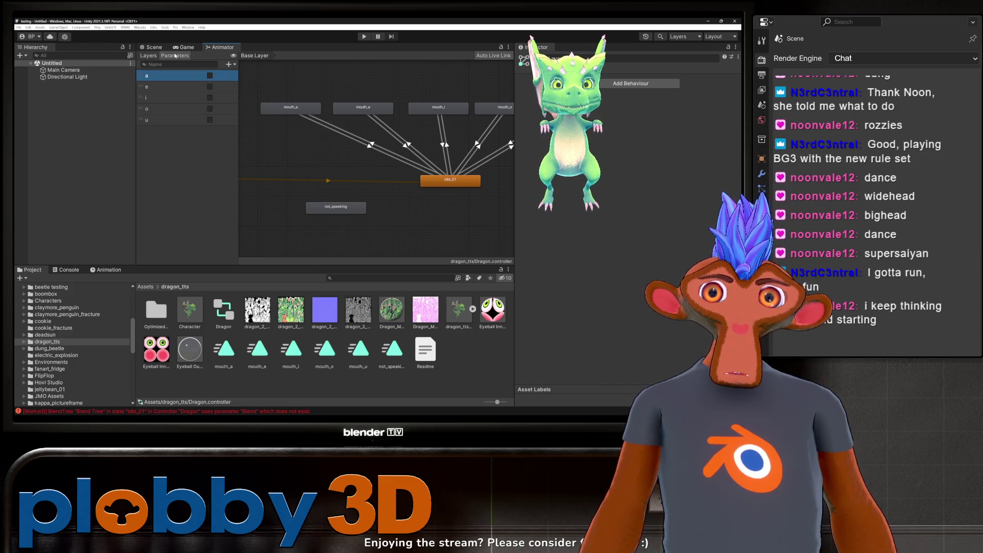
click(154, 47)
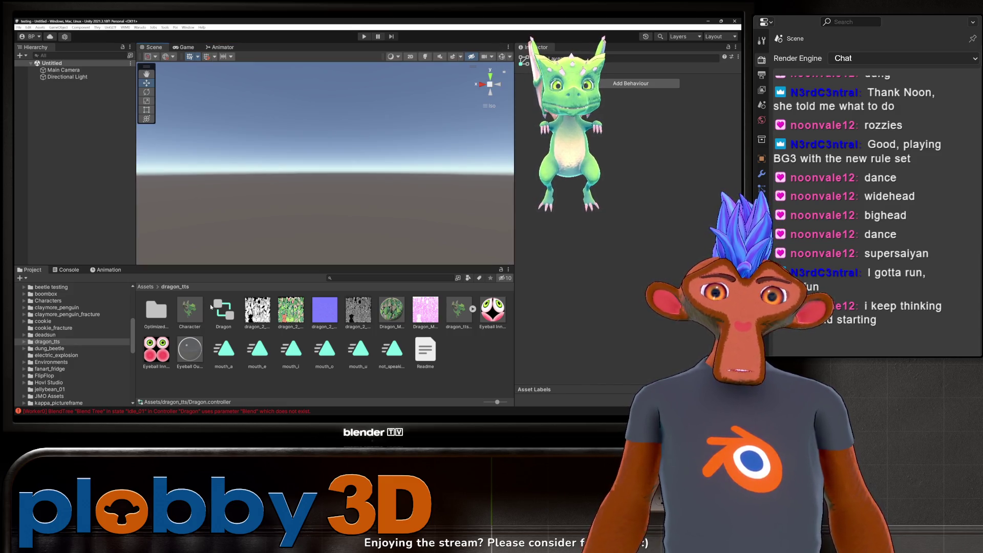
- Delete the Character prefab from the dragon_tts assets and confirm
click(190, 310)
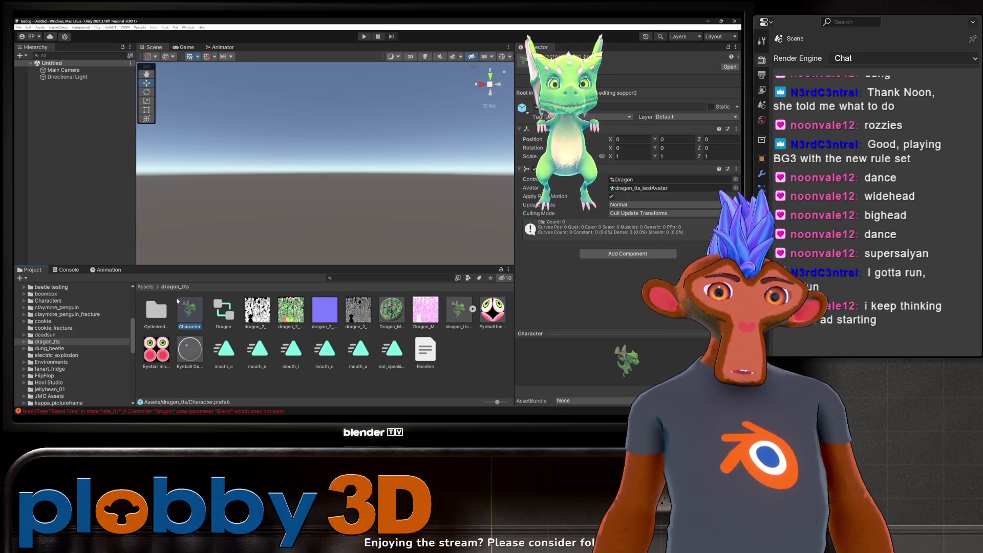
right_click(205, 318)
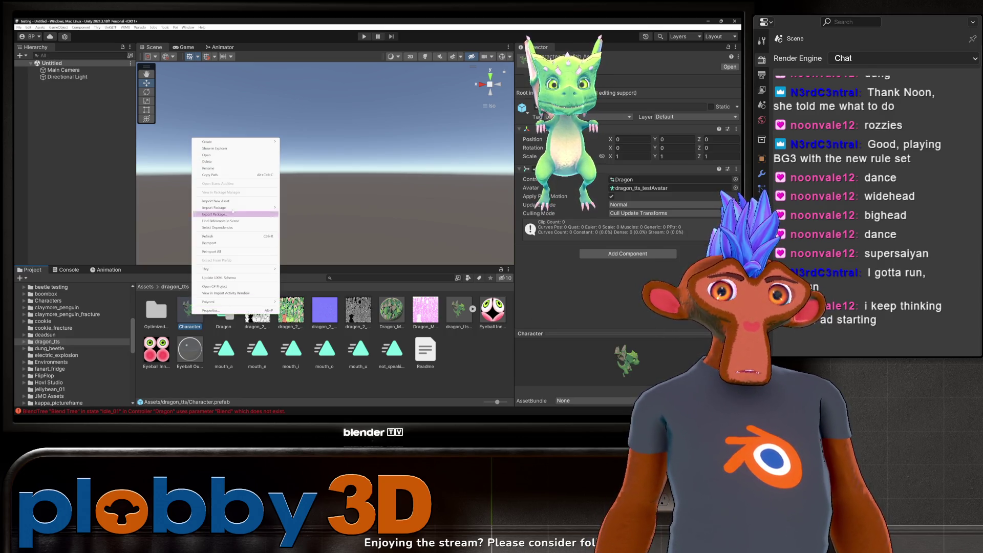
click(215, 165)
click(388, 228)
- Drag the dragon_tts_test model from the Project panel into the scene
click(425, 313)
mouse_move(425, 316)
mouse_down()
mouse_move(102, 144)
mouse_move(107, 150)
mouse_up()
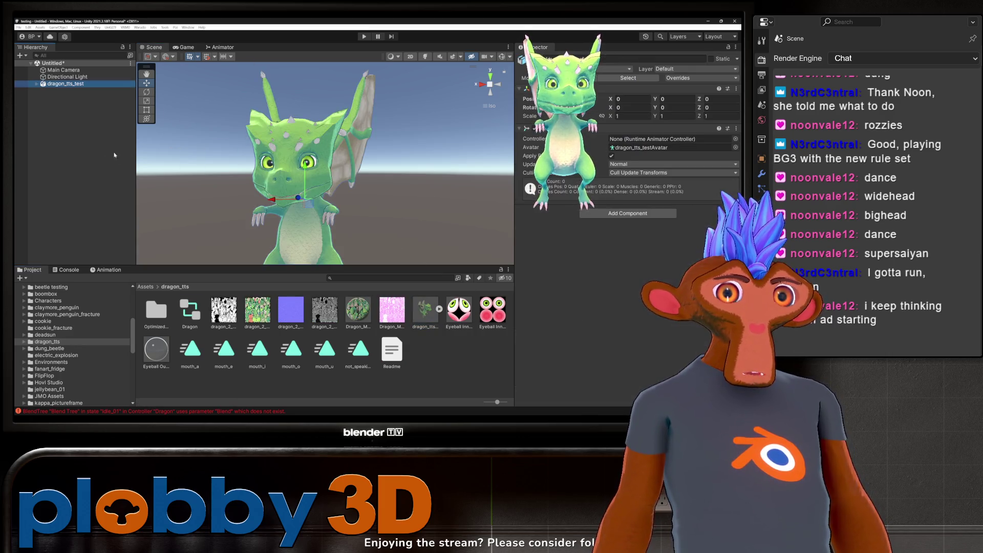
scroll(306, 231, down, 2)
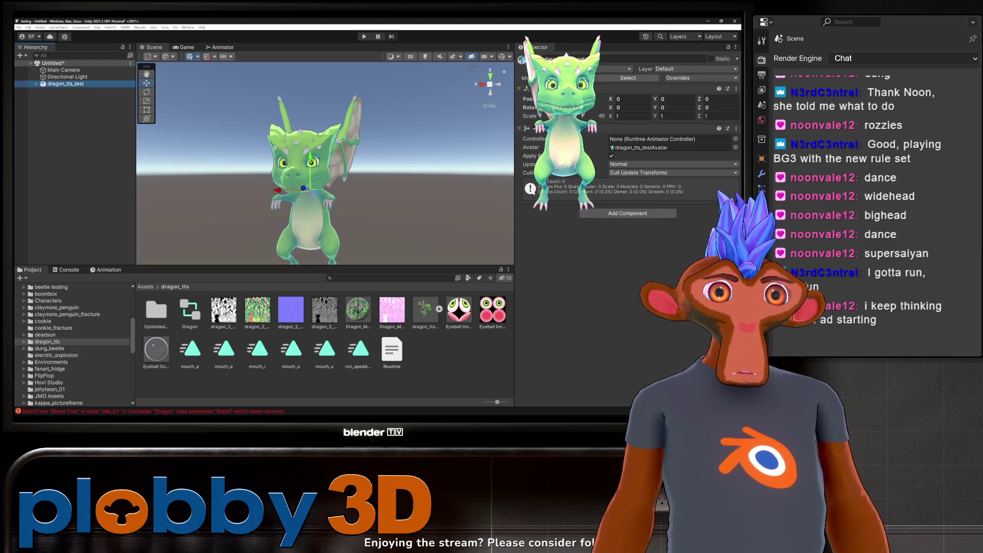
click(735, 139)
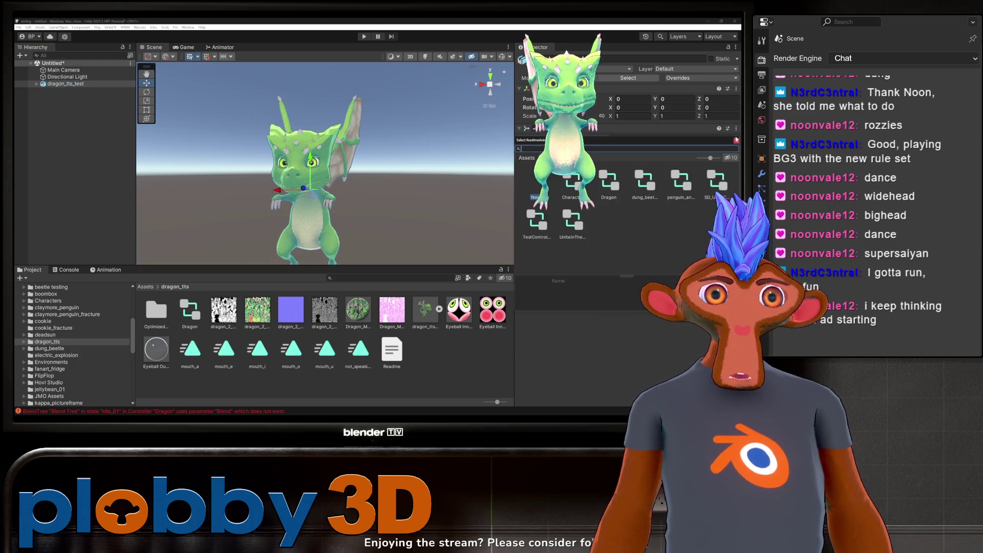
- Assign the Dragon controller to dragon_tts_test's Animator, then expand the model's children
click(609, 182)
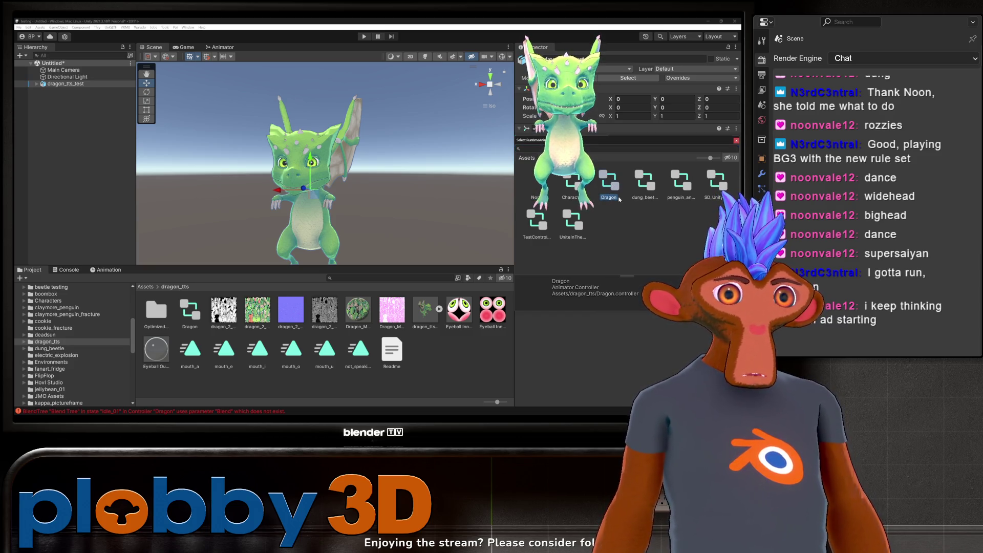
double_click(613, 198)
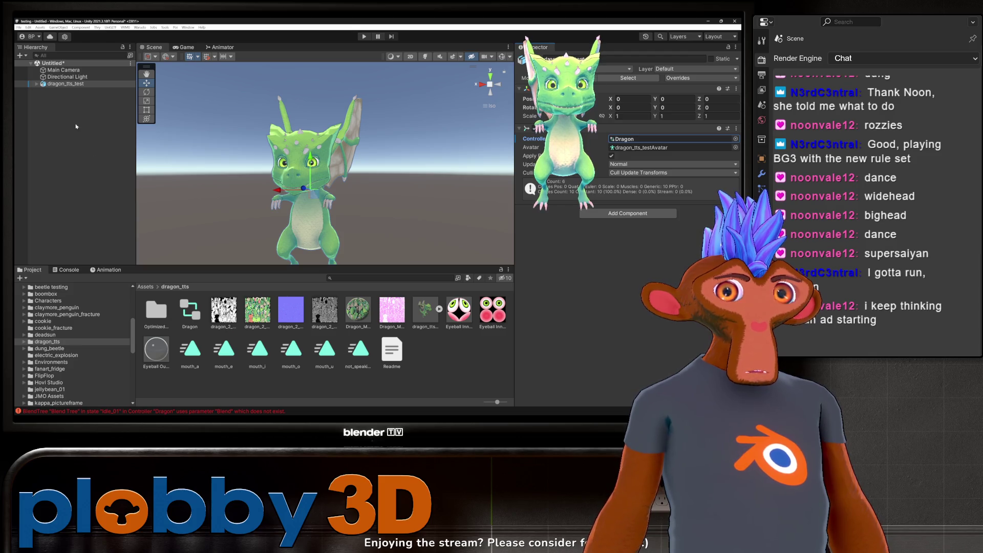
click(36, 84)
scroll(51, 326, up, 5)
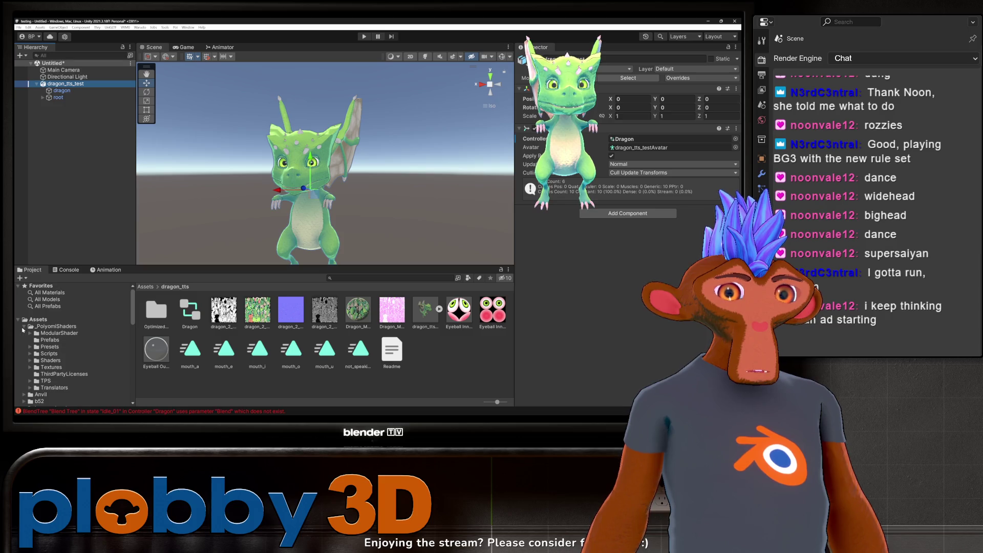
- Drag DepthGet from _PoiyomiShaders Prefabs onto dragon_tts_test, then return to the dragon_tts folder
click(45, 341)
drag(164, 320, 64, 86)
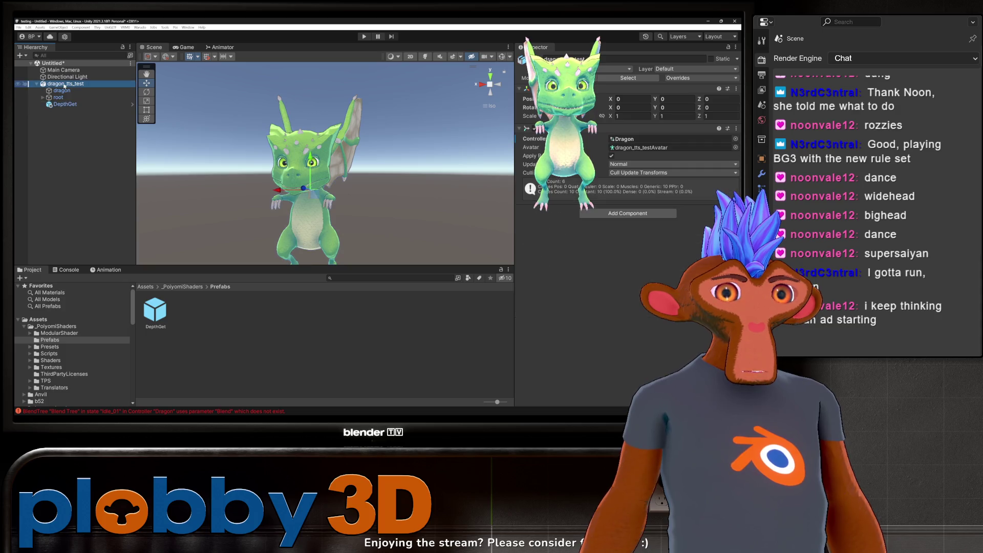
scroll(77, 369, down, 5)
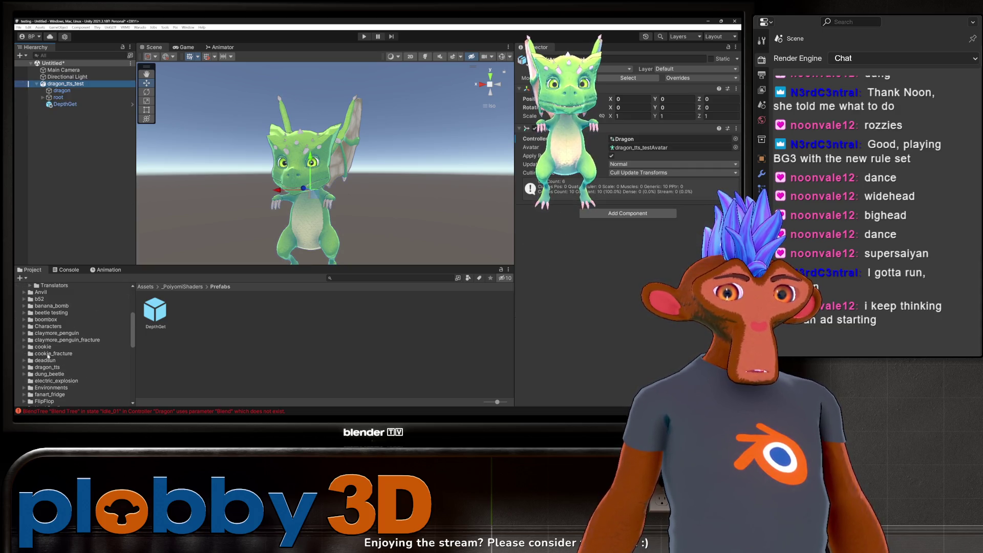
click(44, 367)
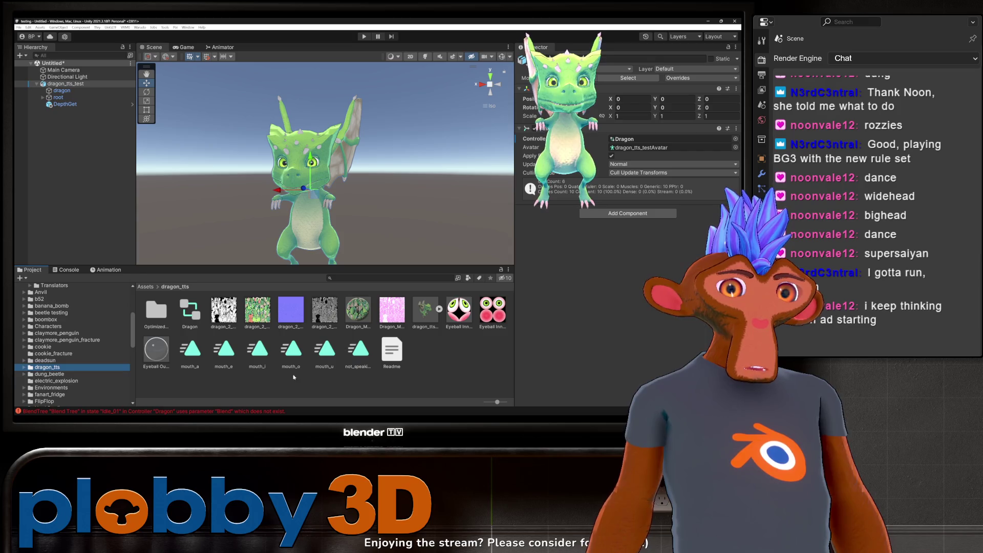
click(65, 104)
- Select the dragon mesh and scroll through its Skinned Mesh Renderer blend shapes
click(62, 90)
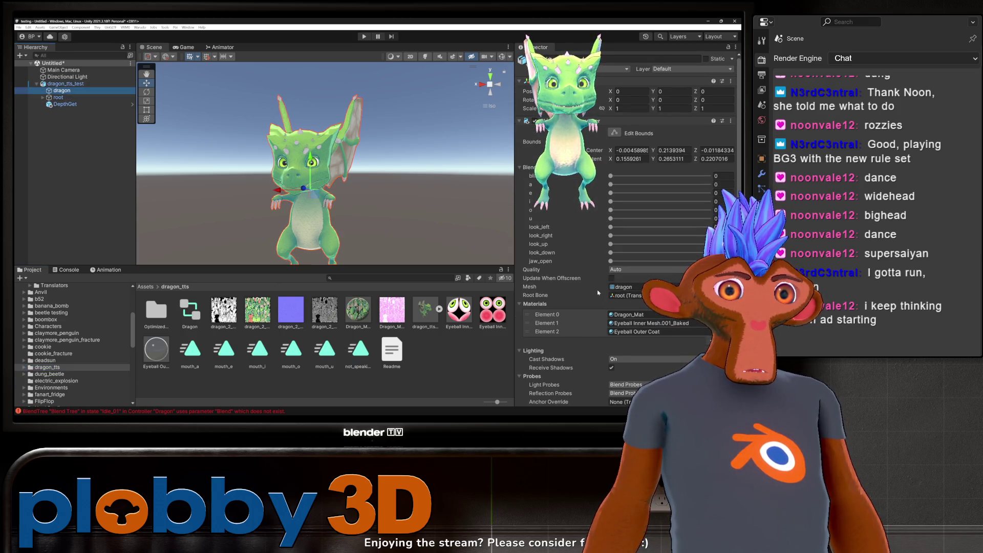
scroll(597, 290, down, 1)
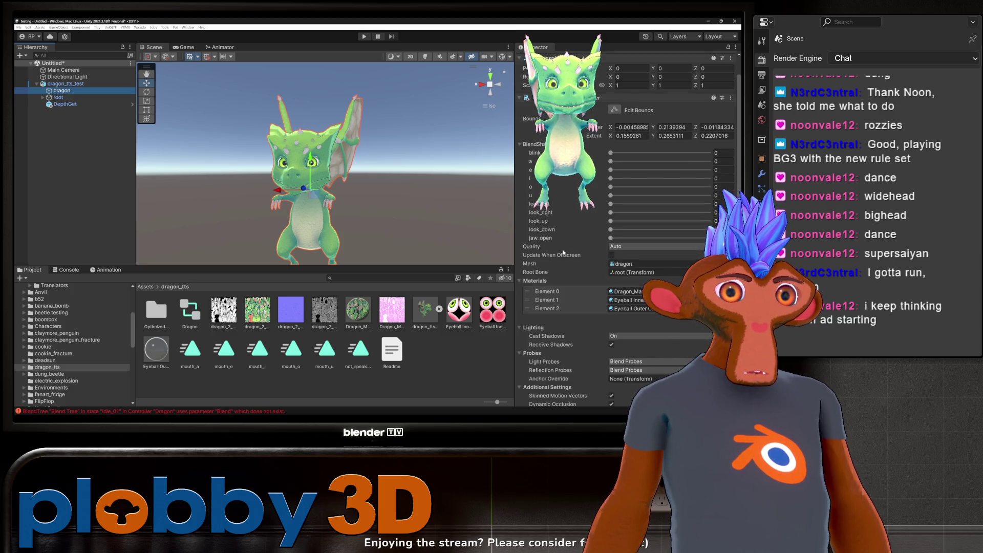
scroll(567, 207, up, 1)
click(611, 176)
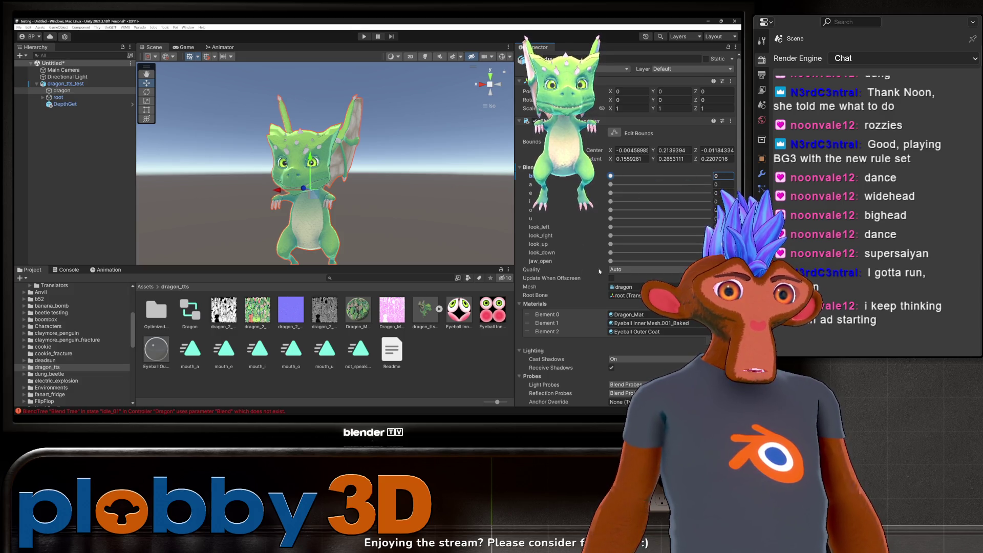
scroll(628, 271, down, 3)
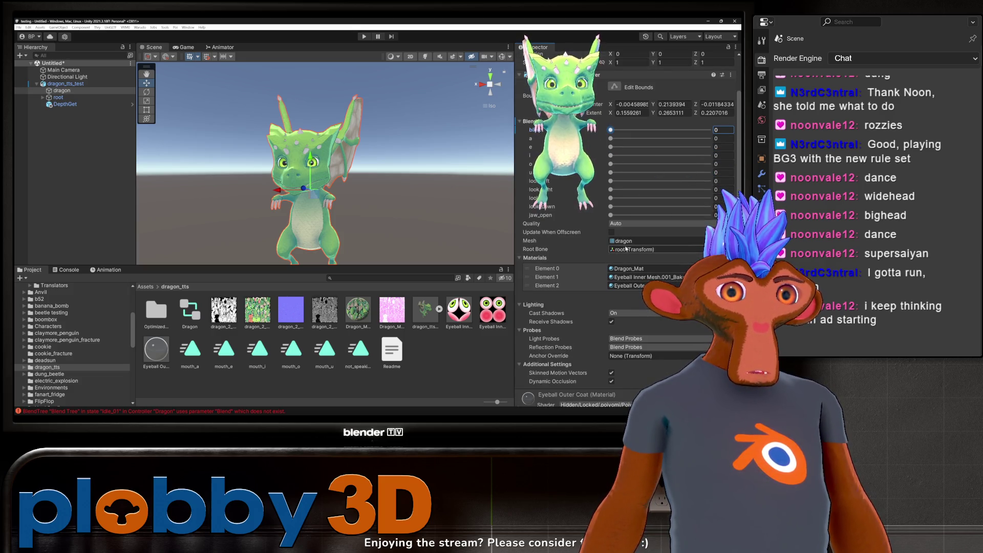
scroll(601, 256, down, 1)
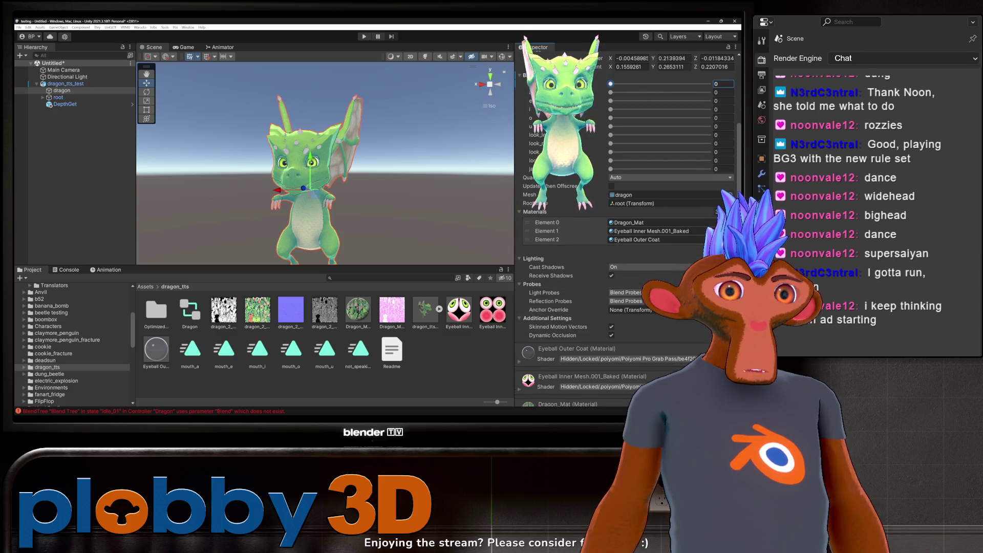
scroll(545, 282, up, 4)
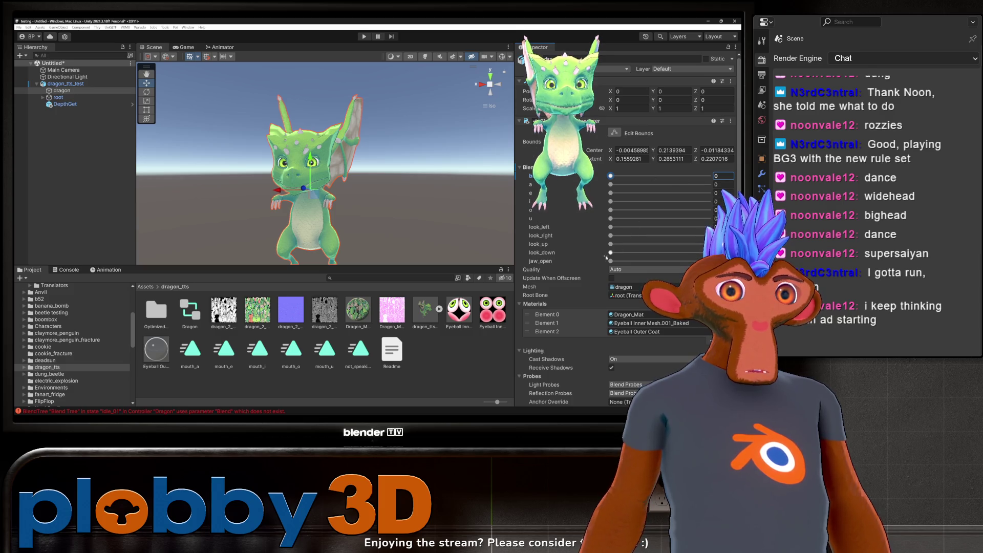
- Check dragon_tts_test's Animator, then reselect the dragon mesh and review its three Poiyomi materials
click(98, 84)
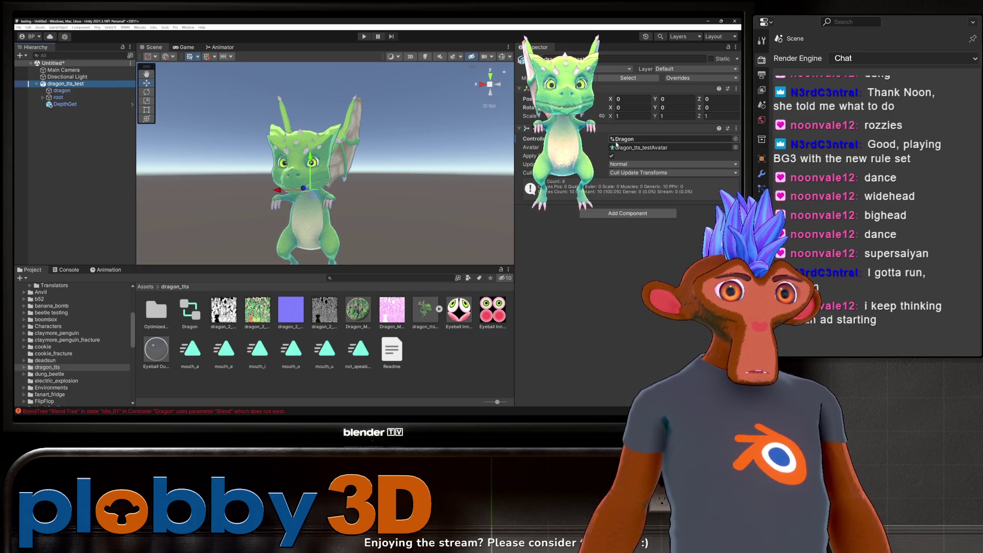
click(62, 91)
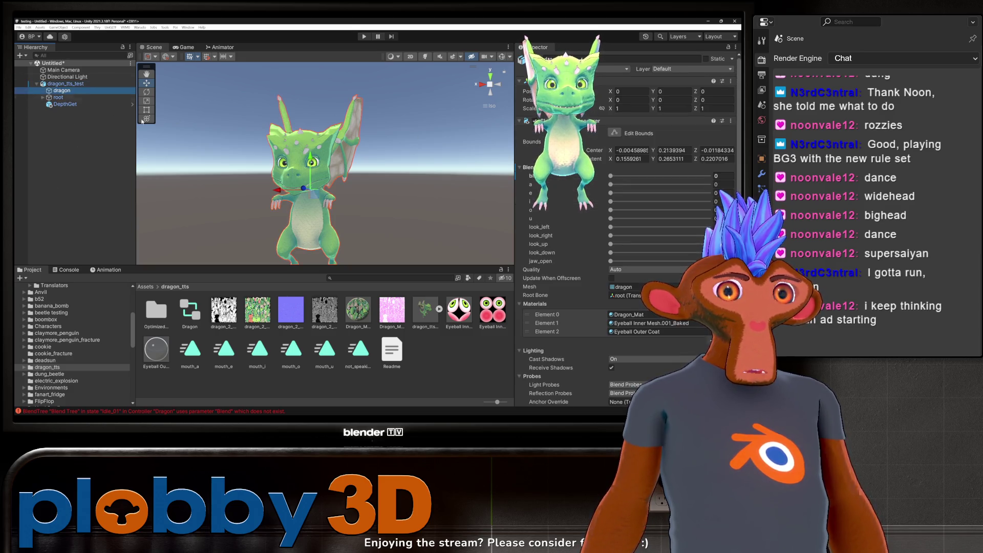
scroll(625, 231, down, 2)
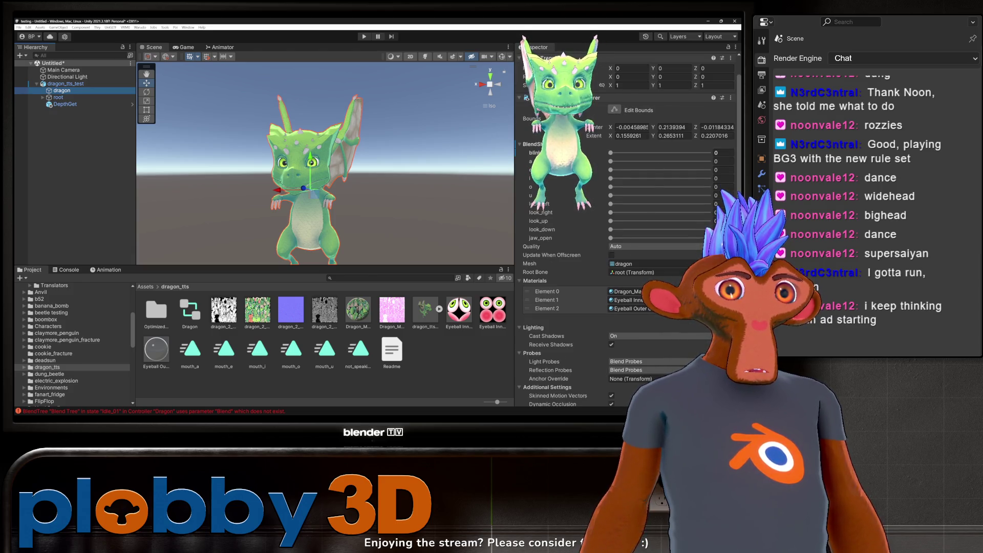
scroll(611, 197, down, 3)
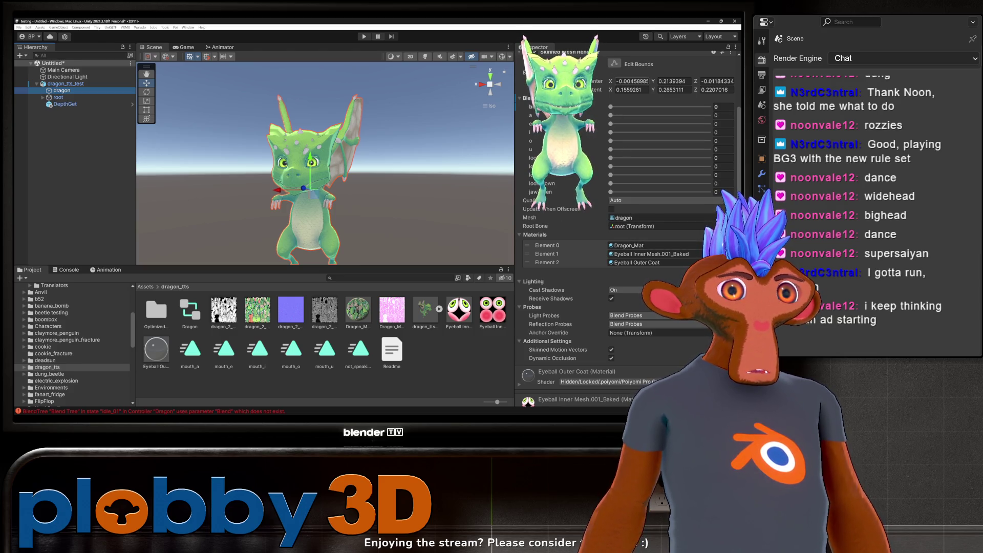
scroll(532, 291, down, 4)
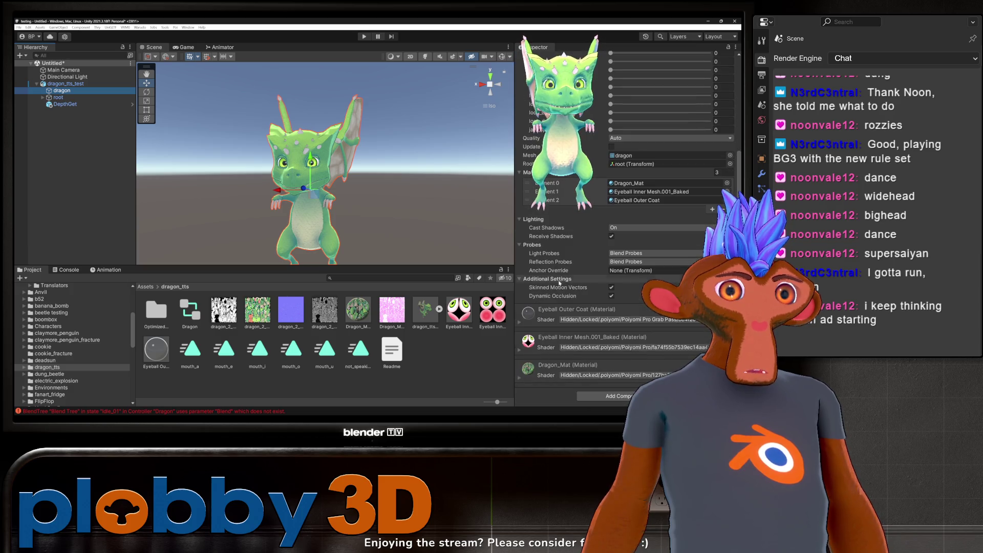
scroll(565, 307, up, 8)
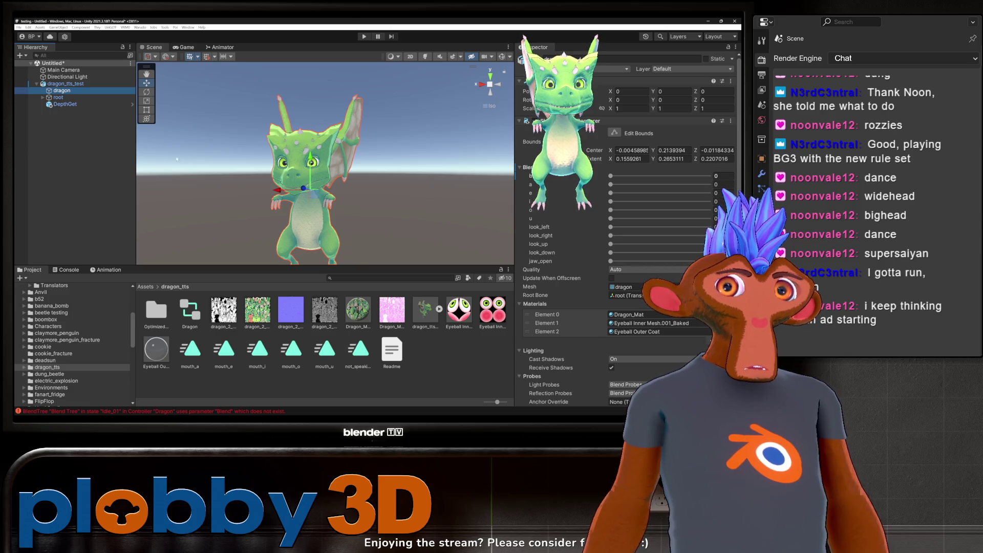
- Add a Mesh Collider with Convex enabled to the dragon mesh
scroll(583, 304, down, 8)
click(583, 396)
text(mesh col)
click(603, 305)
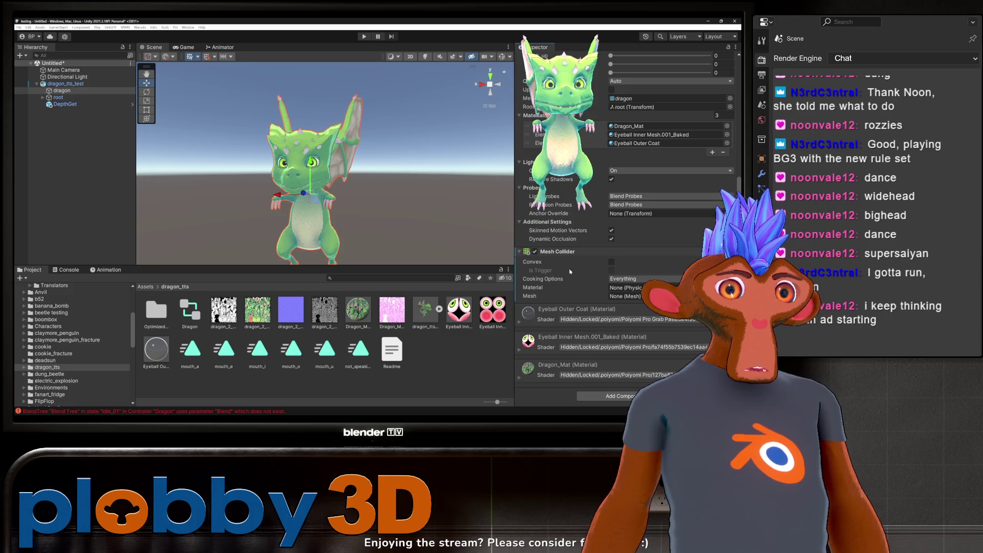
click(611, 261)
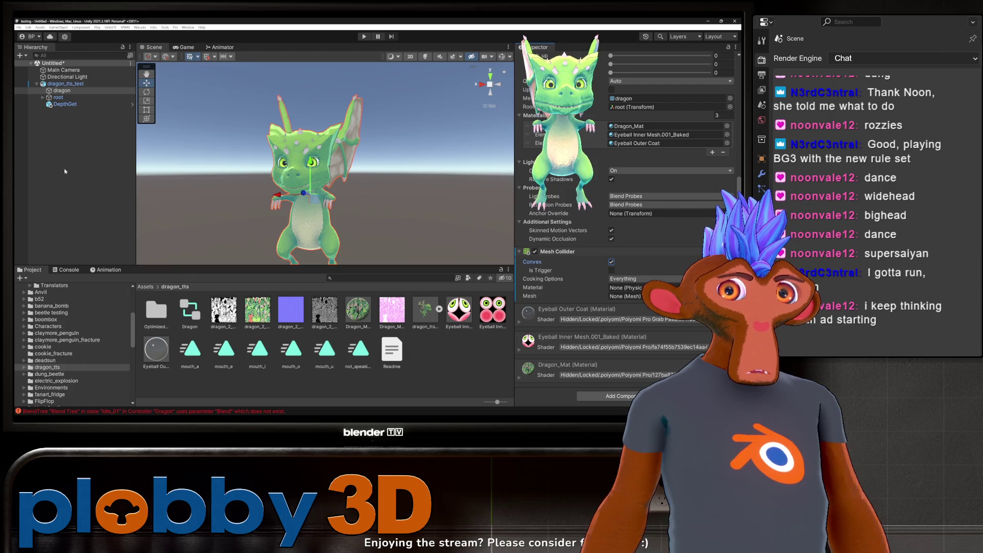
click(65, 84)
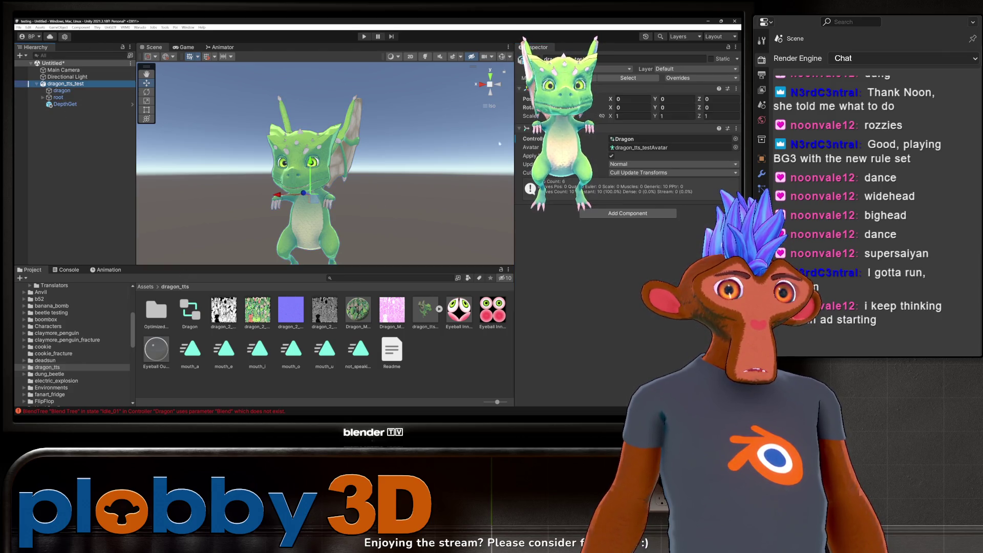
click(432, 321)
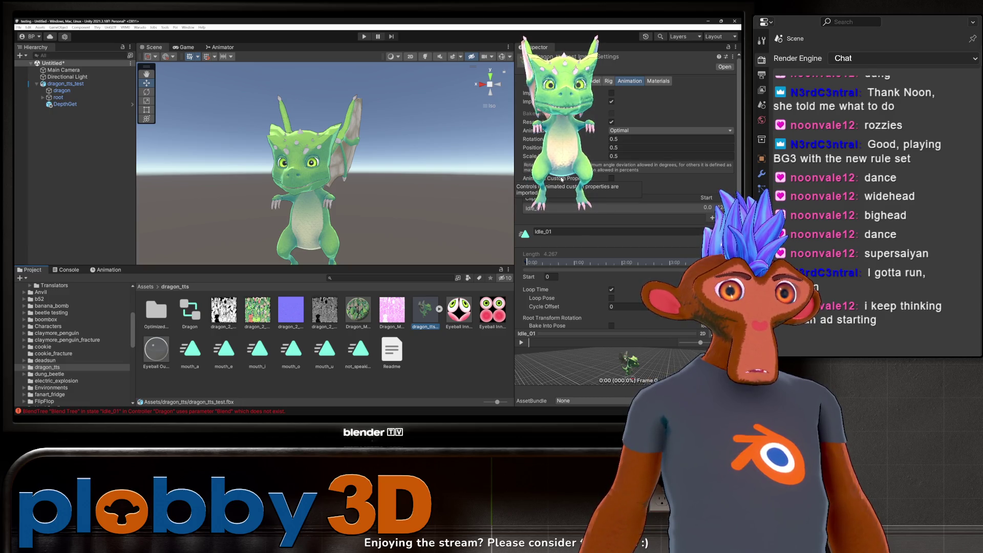
scroll(563, 179, down, 3)
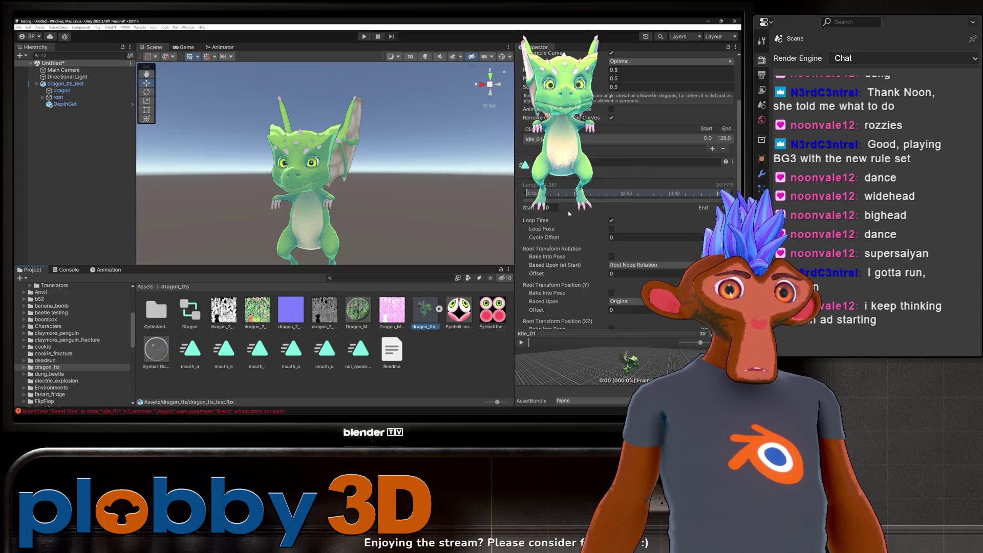
scroll(625, 205, down, 3)
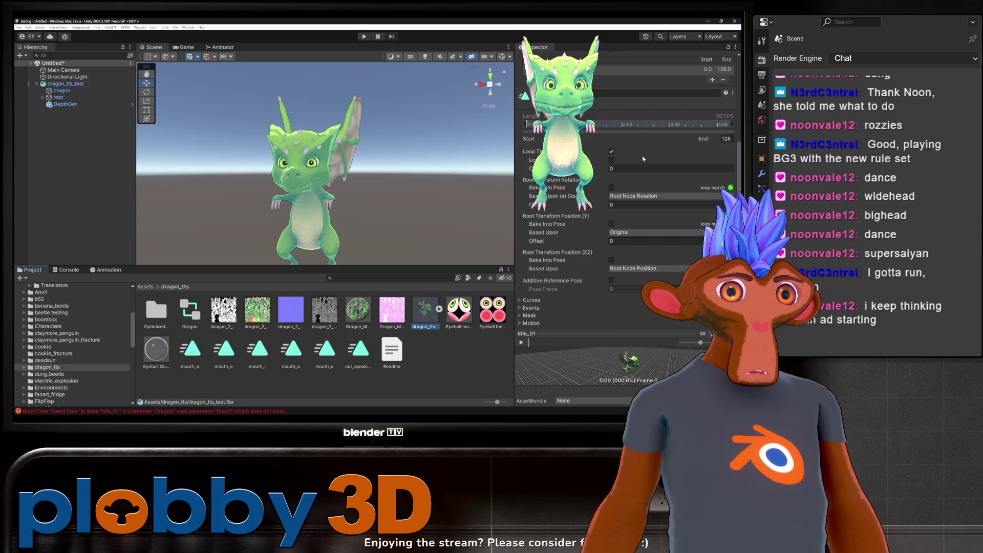
scroll(529, 207, up, 6)
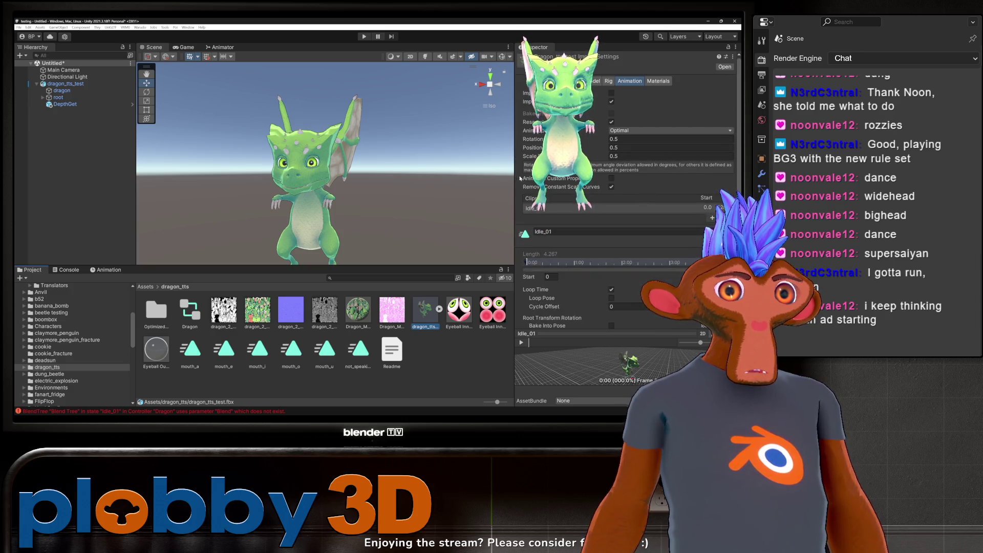
click(610, 82)
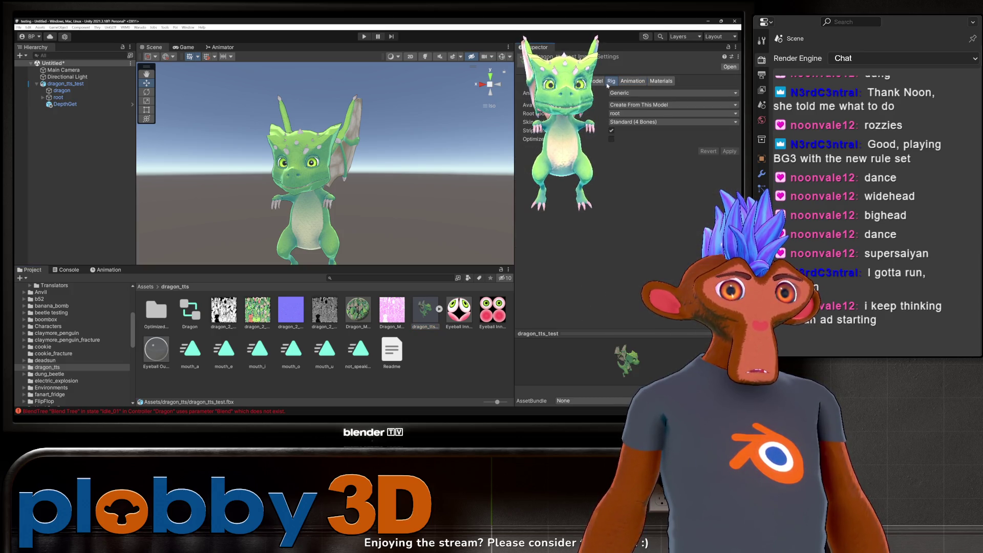
click(597, 81)
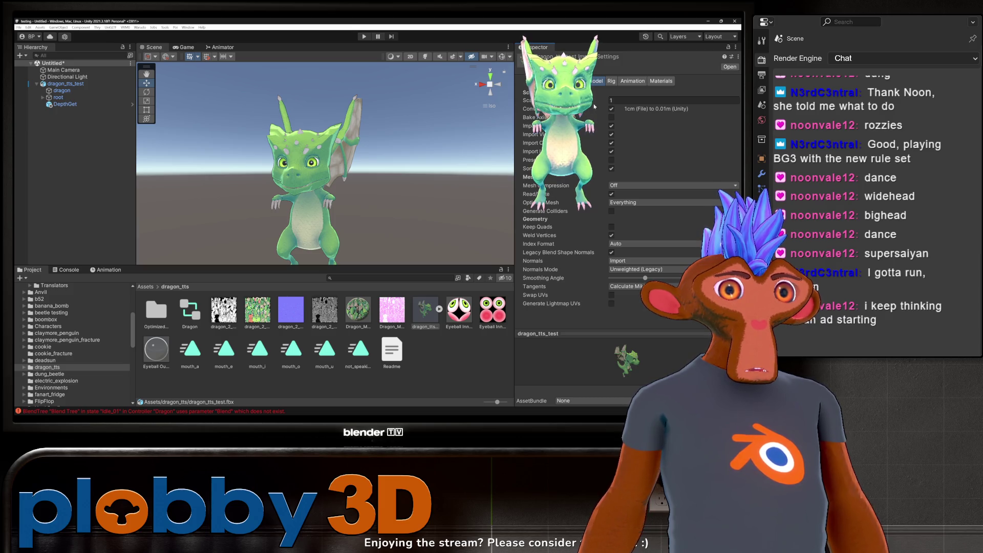
click(640, 82)
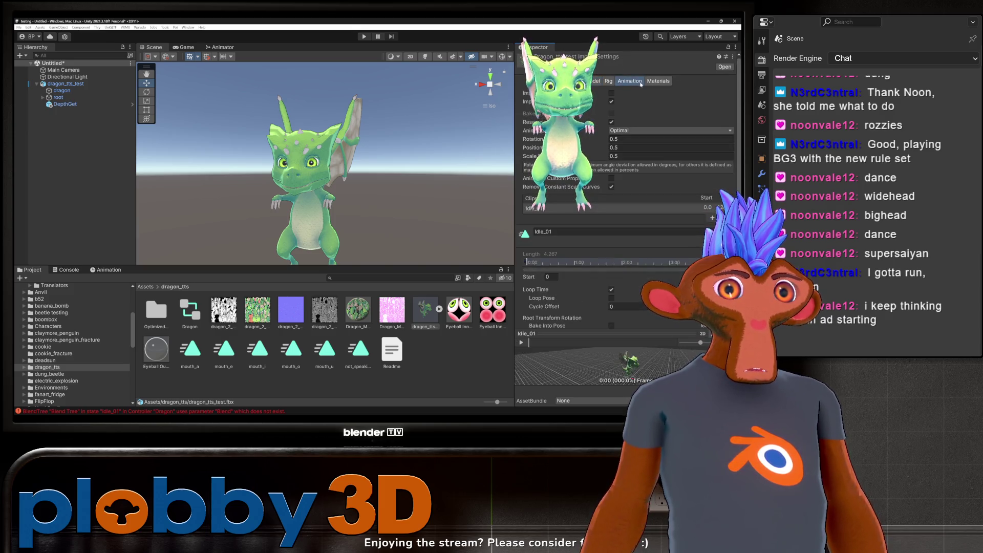
click(609, 82)
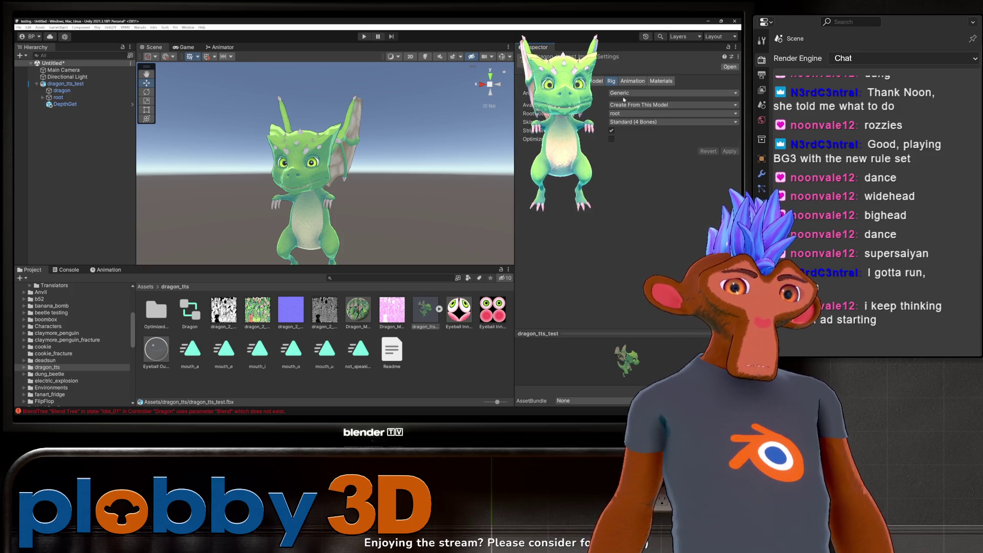
click(624, 93)
click(652, 82)
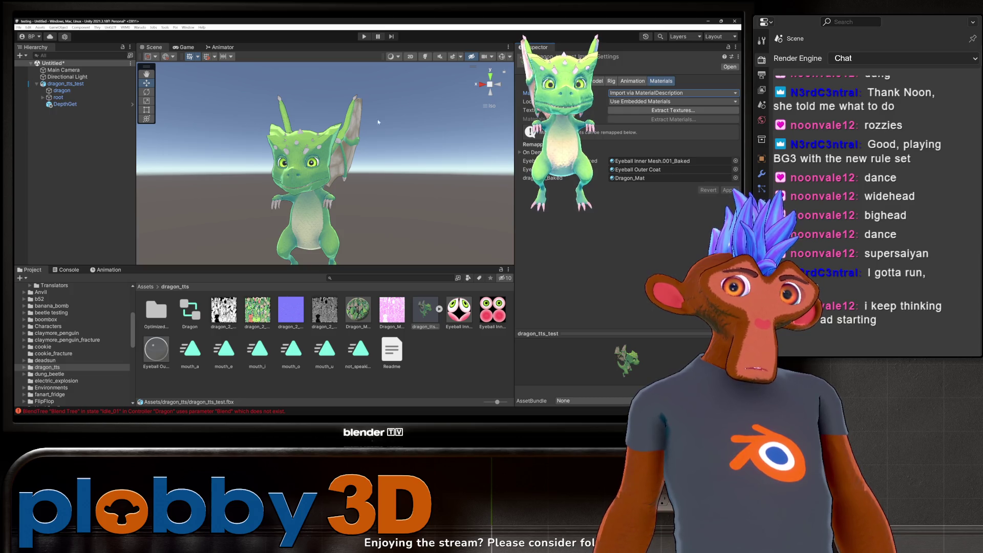
click(67, 77)
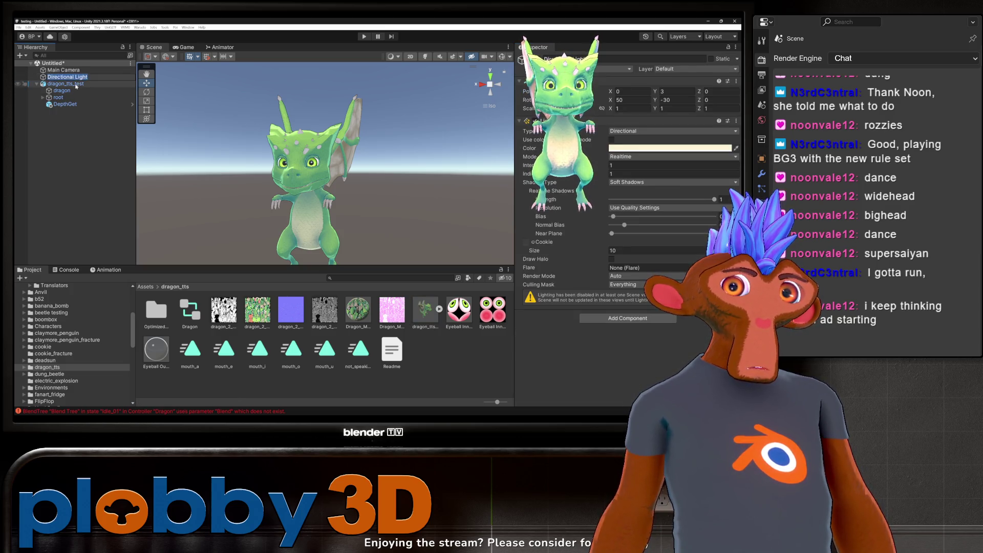
- Set up dragon_tts_test as a character mod via Warudo > Setup Character and confirm
click(76, 84)
click(140, 28)
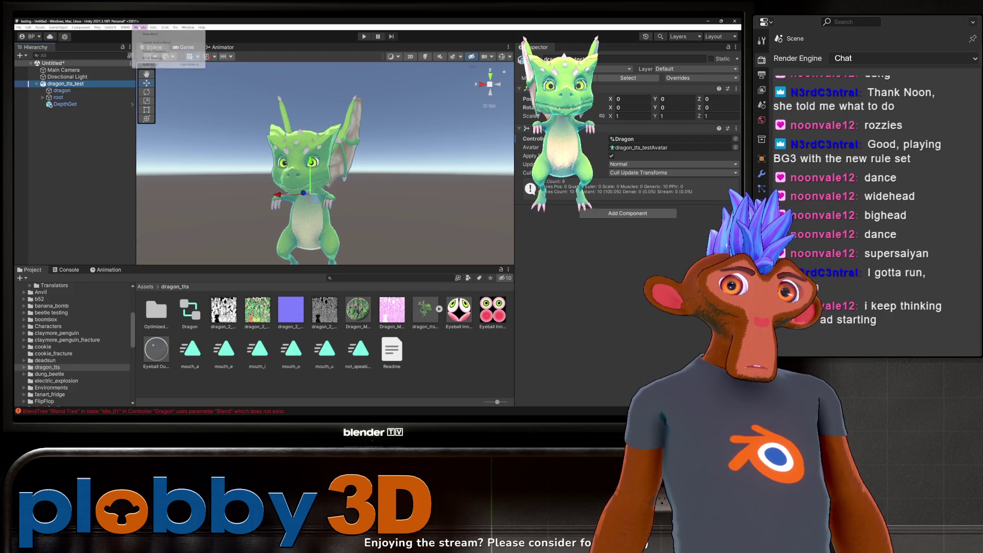
click(153, 49)
click(307, 106)
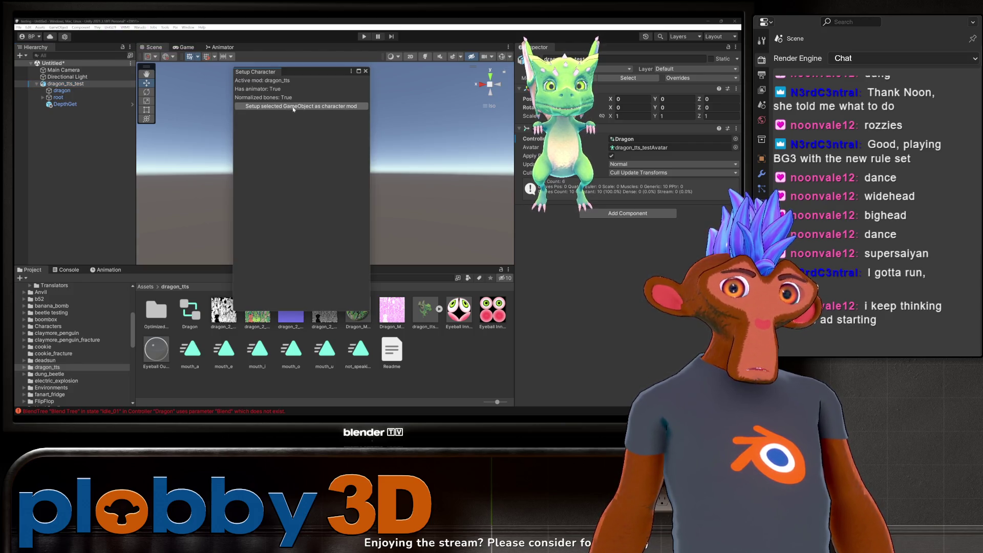
click(423, 228)
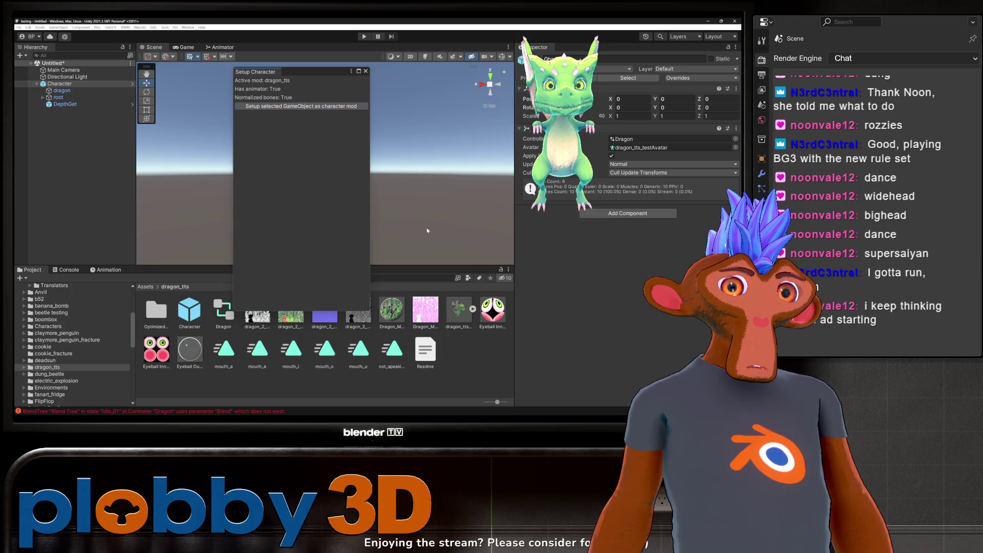
click(365, 70)
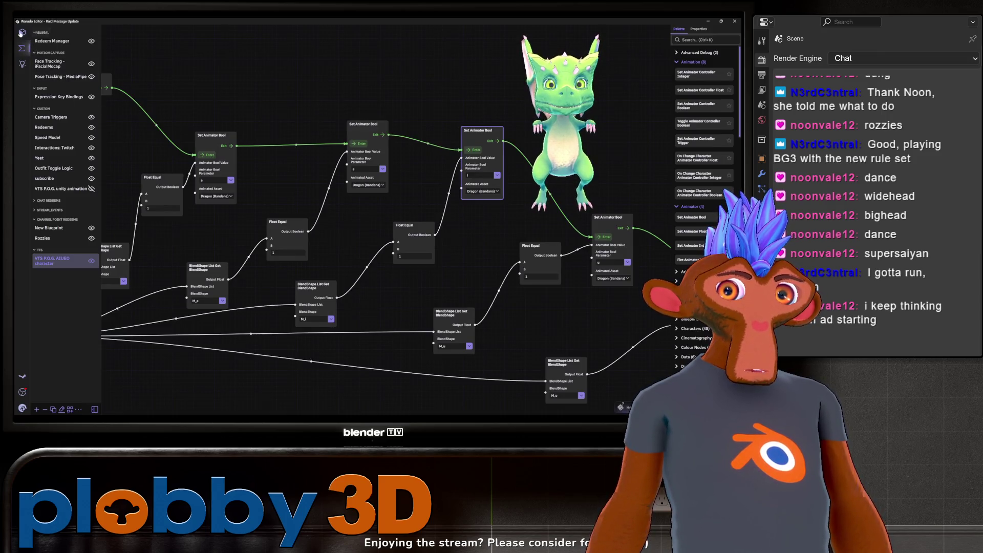
- Set the Dragon (Bandana) character's Enabled to No in Warudo's assets, then return to Unity
click(22, 33)
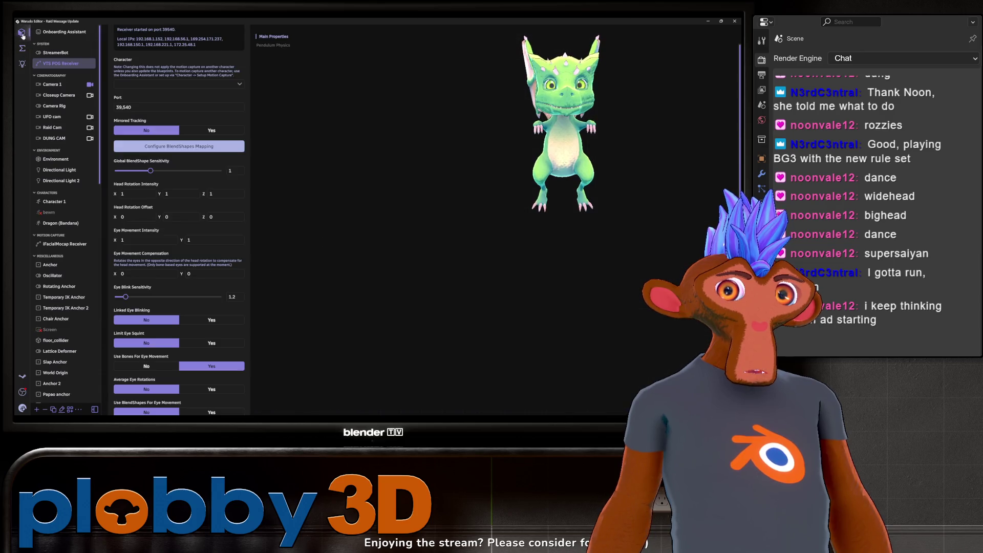
click(60, 223)
click(162, 60)
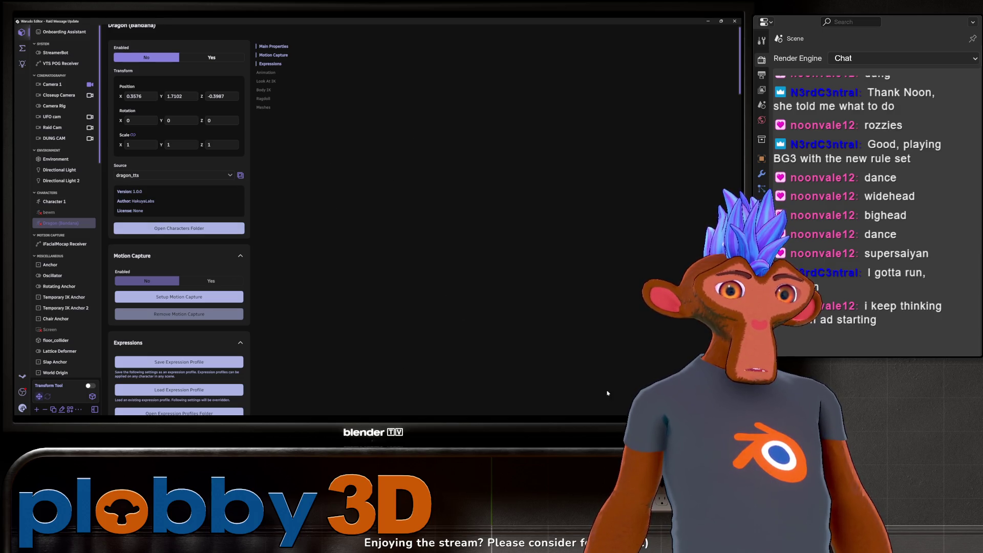
key(alt+Tab)
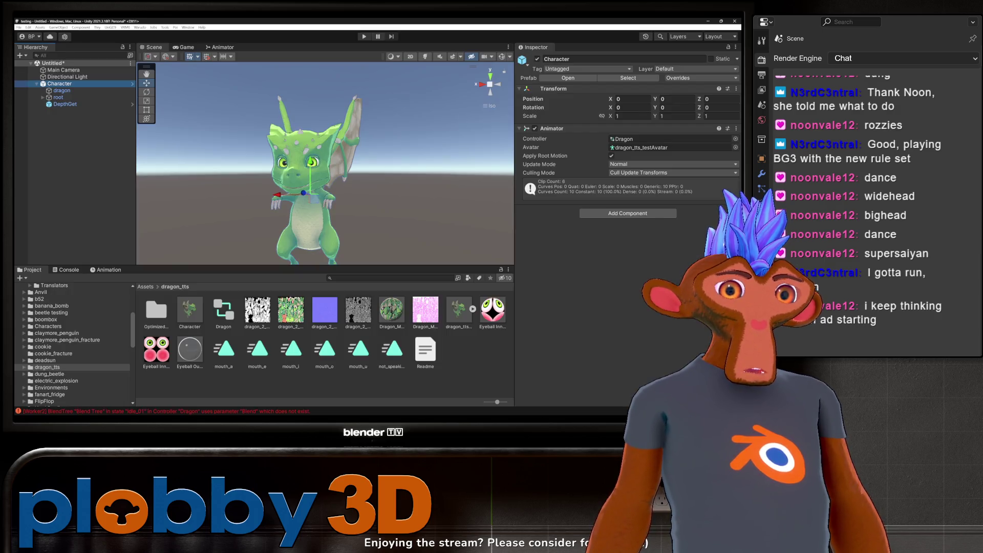
- Run Warudo > Build Mod on the dragon character until BUILD SUCCEEDED, then return to Warudo
click(139, 27)
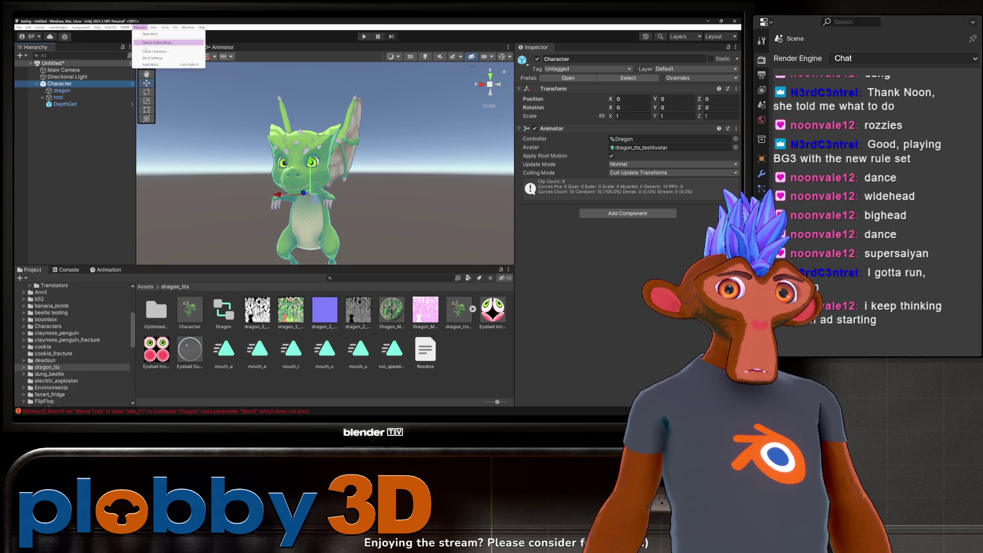
click(150, 65)
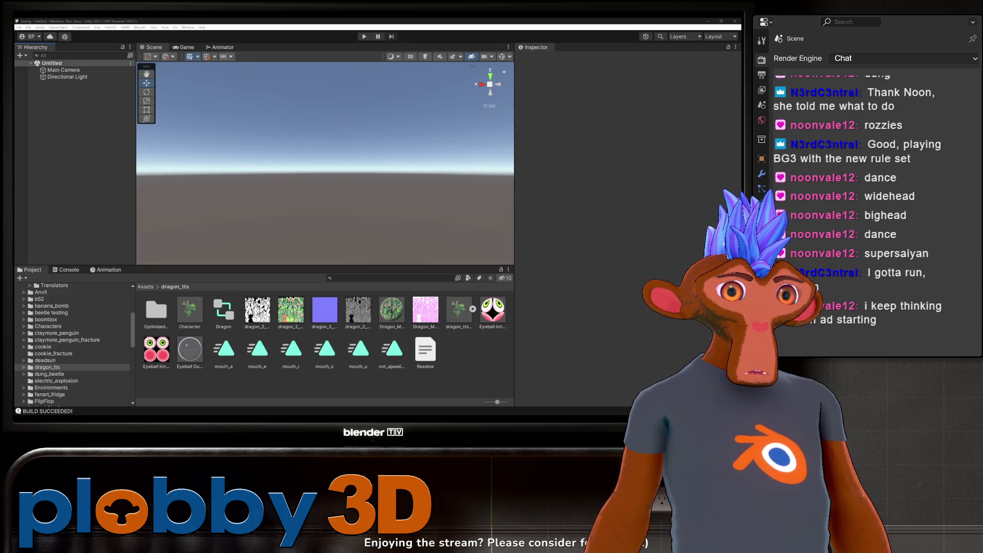
key(alt+Tab)
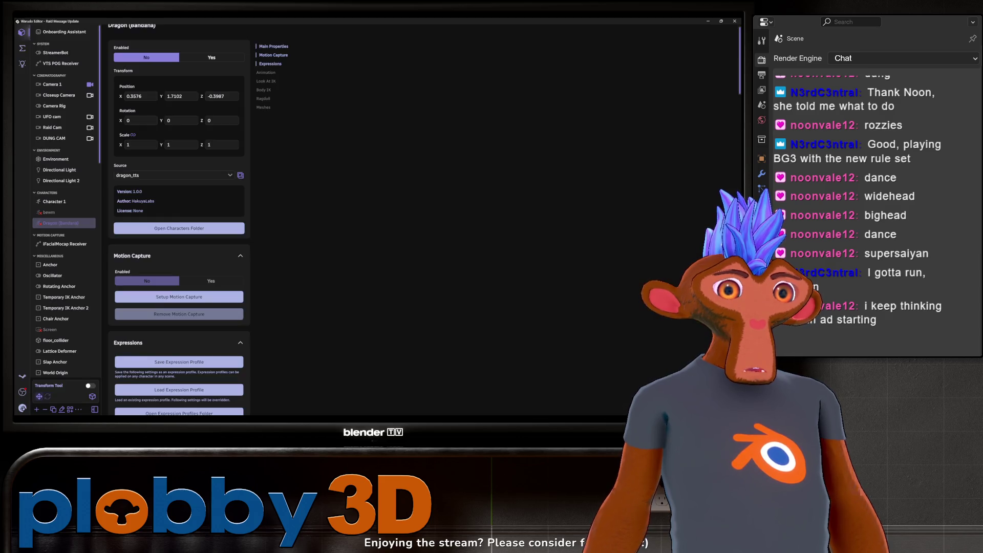
- Set the Dragon (Bandana) character's Enabled to Yes and confirm its dragon_tts source
click(200, 56)
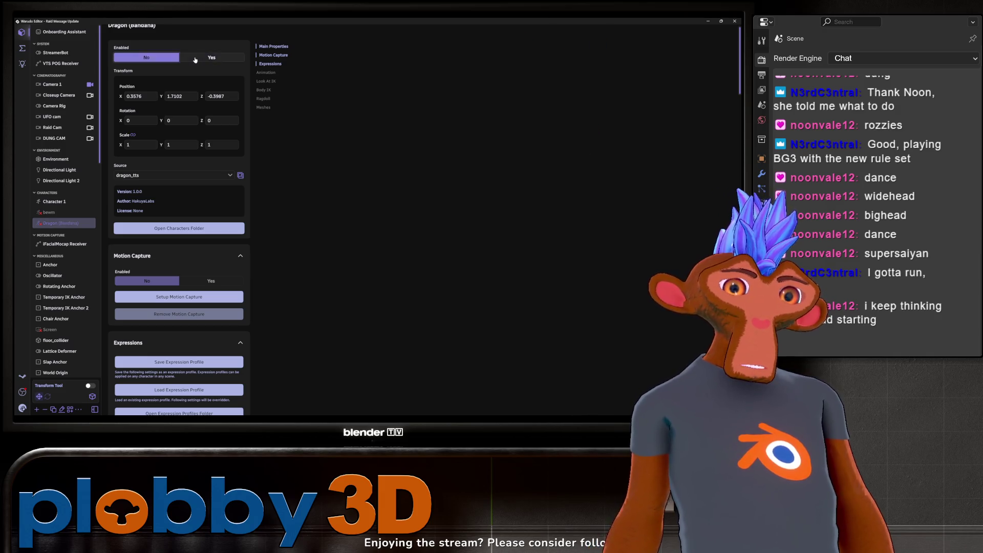
click(183, 177)
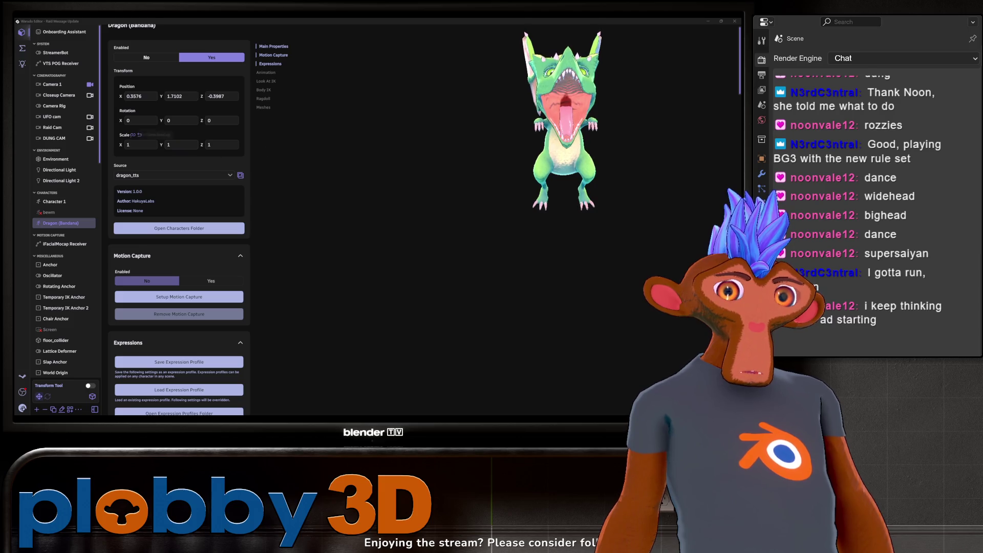
click(22, 64)
click(22, 48)
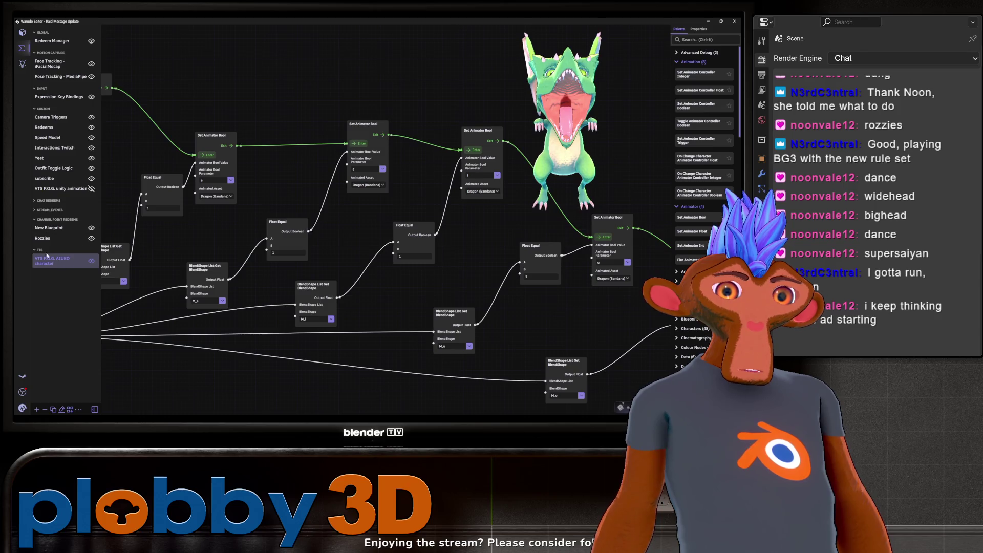
- Delete the 'VTS P.O.G. unity animation' blueprint and confirm with Yes
click(60, 189)
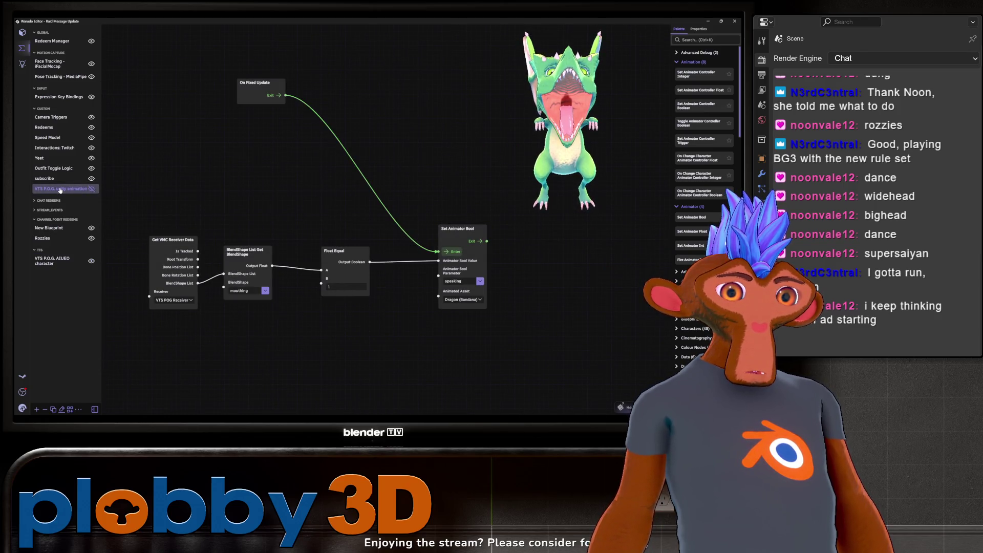
click(74, 190)
click(74, 189)
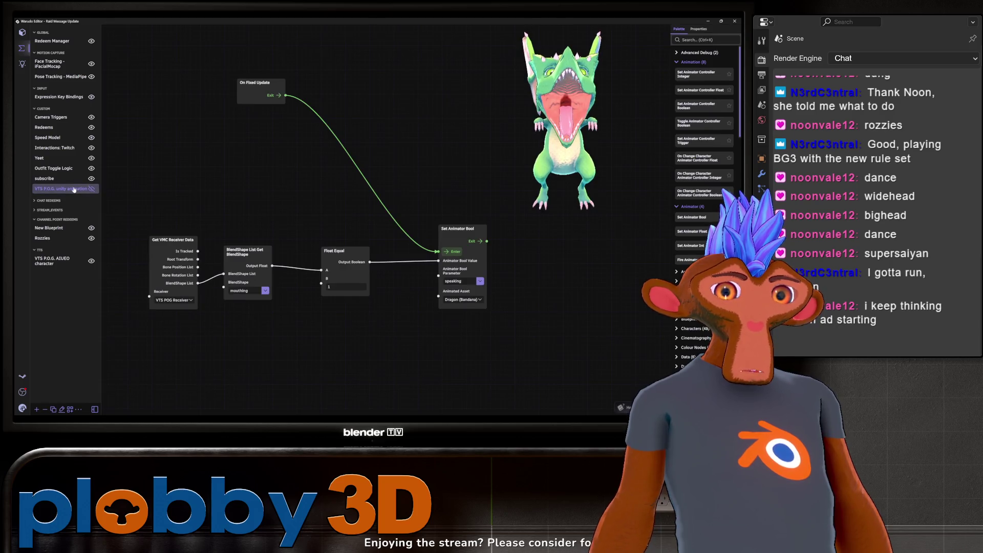
click(45, 409)
click(150, 394)
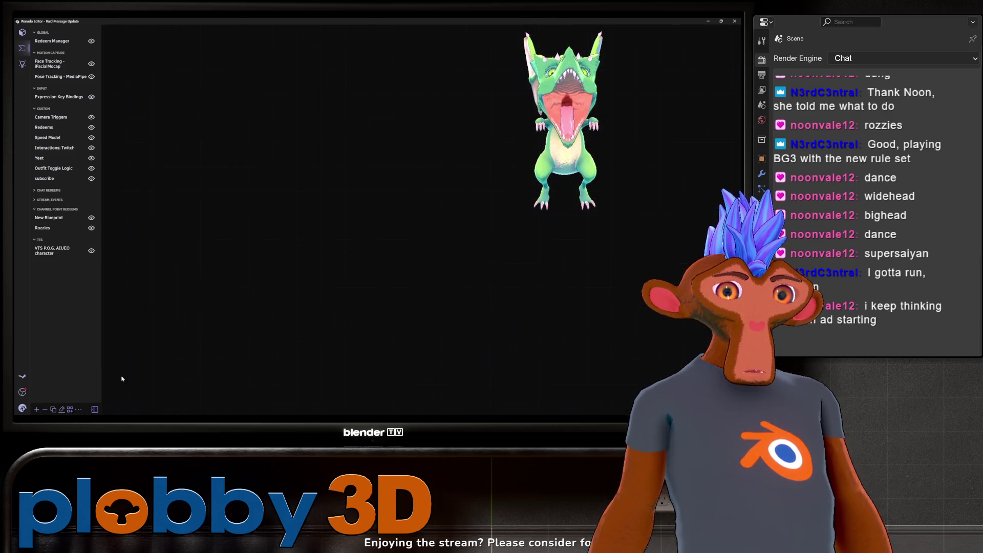
click(55, 253)
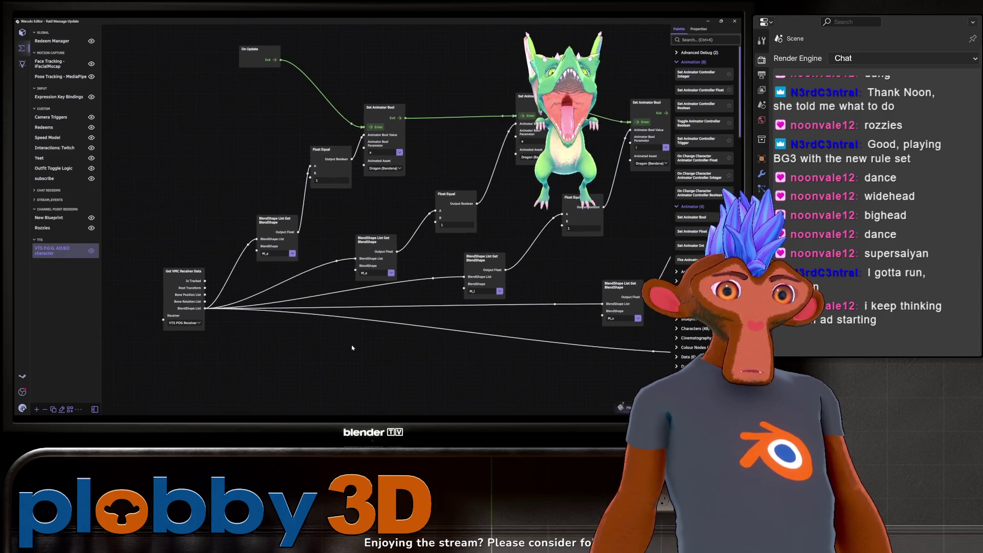
- Inspect the AIUEO graph's chain of Set Animator Bool nodes
scroll(209, 322, right, 5)
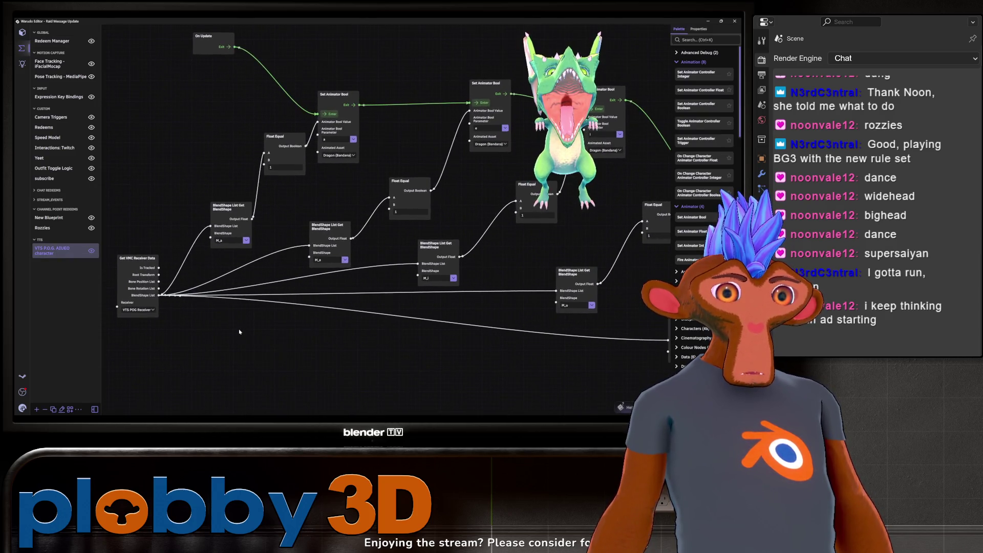
click(285, 127)
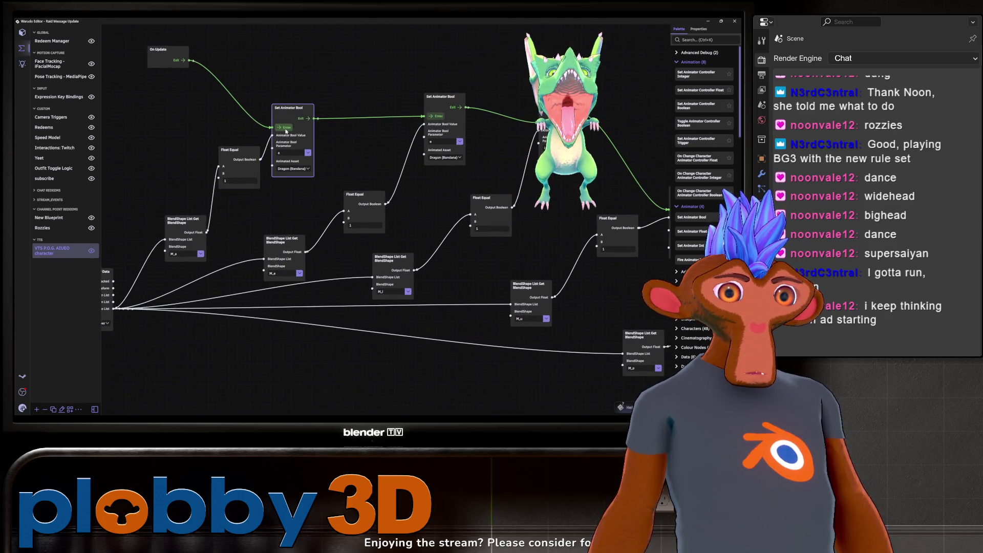
click(440, 118)
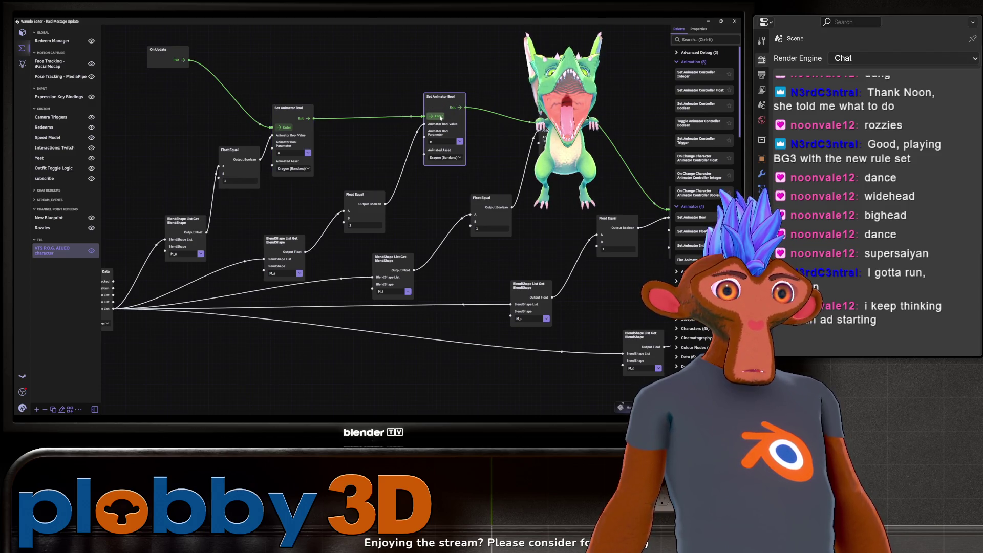
click(285, 127)
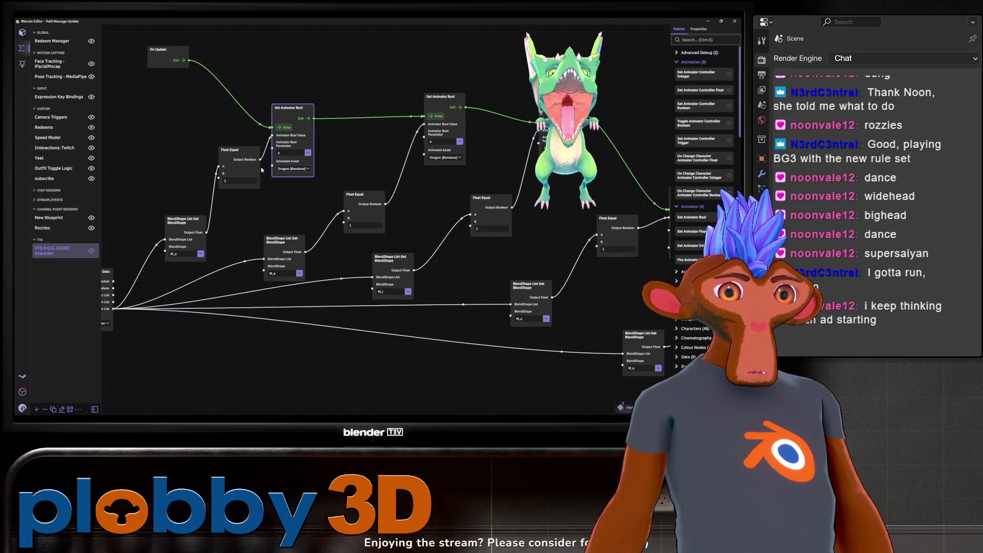
middle_drag(319, 162, 291, 156)
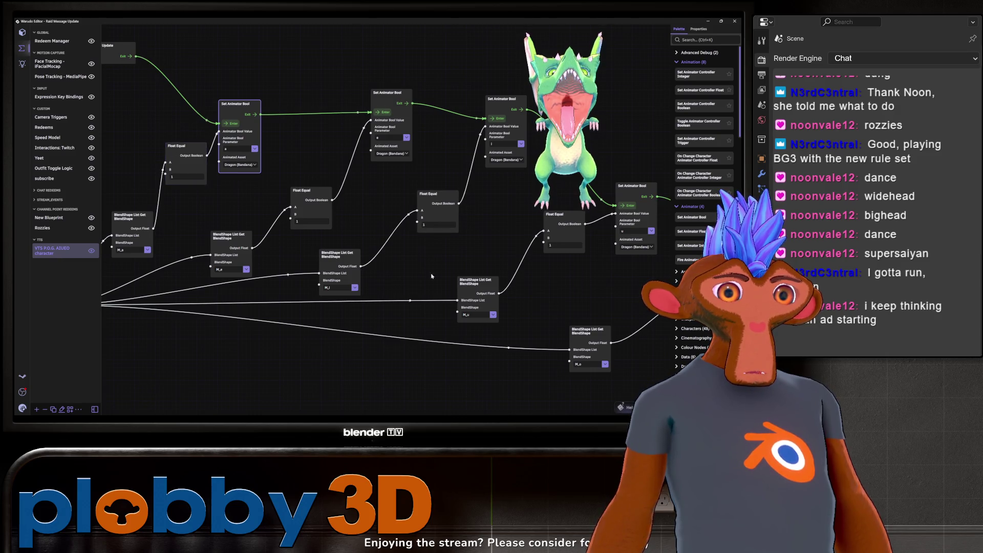
scroll(390, 334, down, 1)
mouse_move(390, 333)
middle_down()
mouse_move(369, 361)
mouse_move(407, 368)
middle_up()
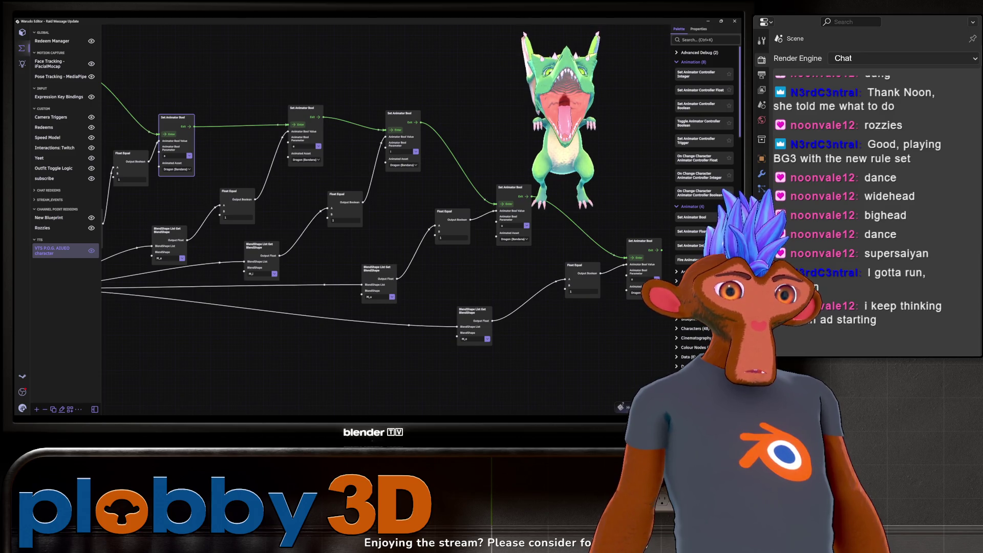
key(alt+Tab)
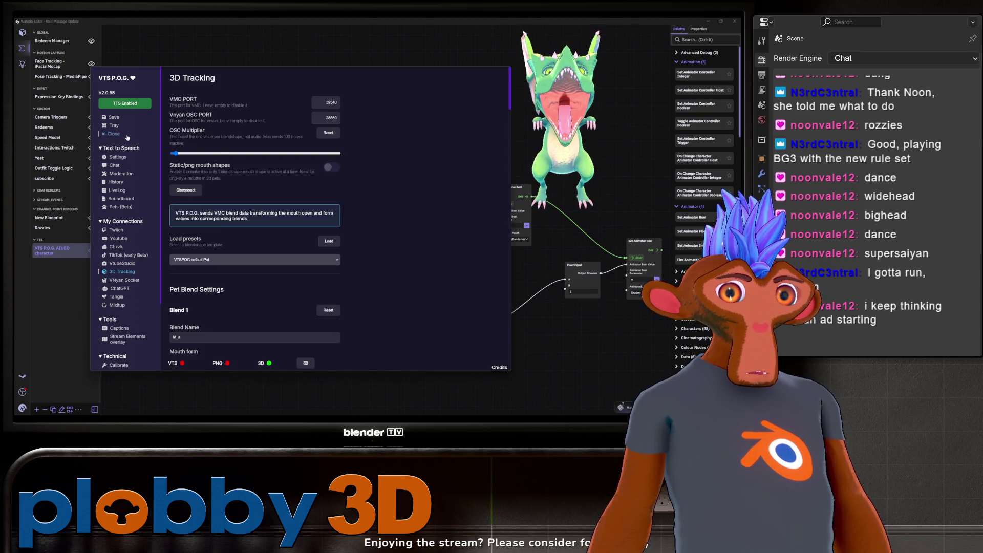
- Review VTS P.O.G.'s Chat and main TTS Settings pages, then close its window
click(122, 166)
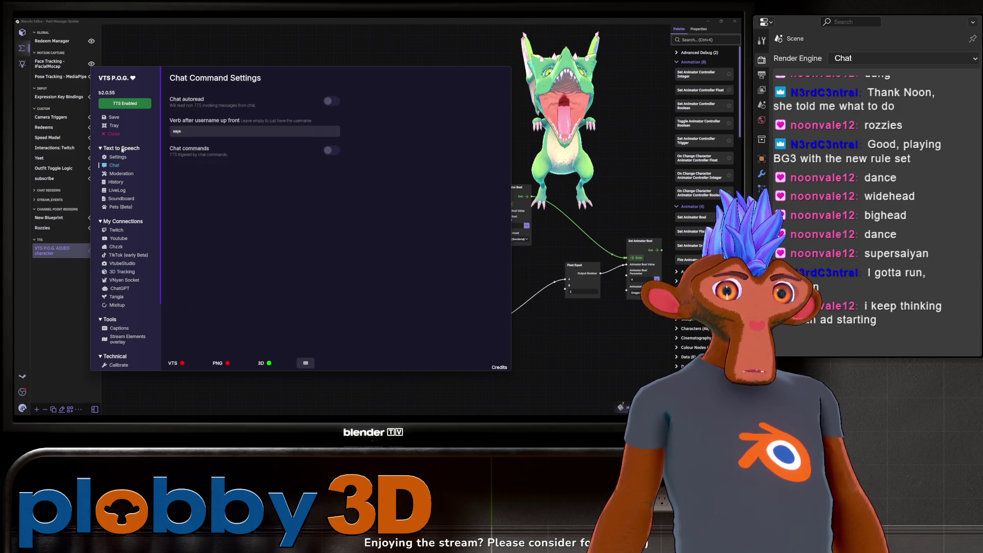
click(123, 159)
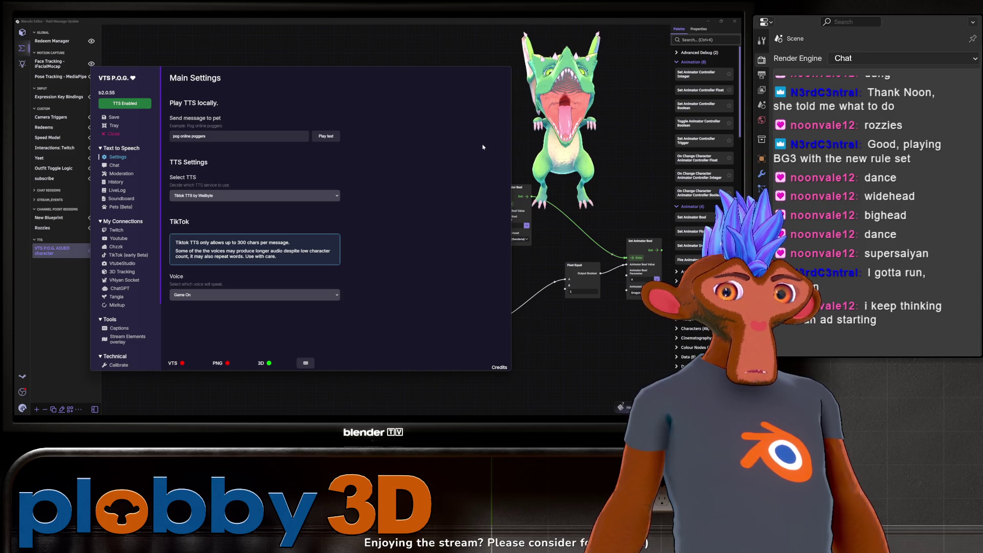
click(605, 96)
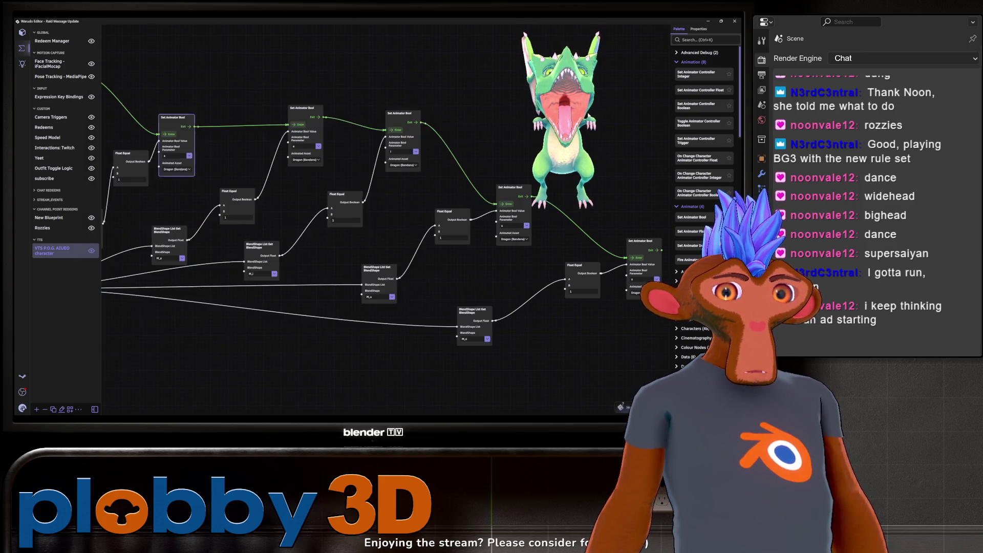
- Zoom out and pan across the blendshape blueprint, then switch to the YouTube tutorial
scroll(393, 312, down, 1)
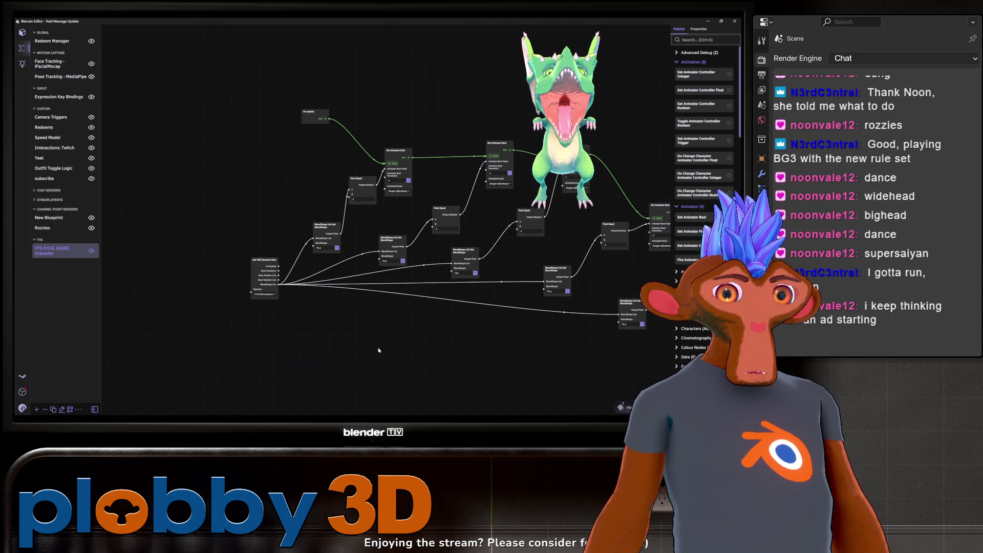
middle_drag(393, 311, 314, 344)
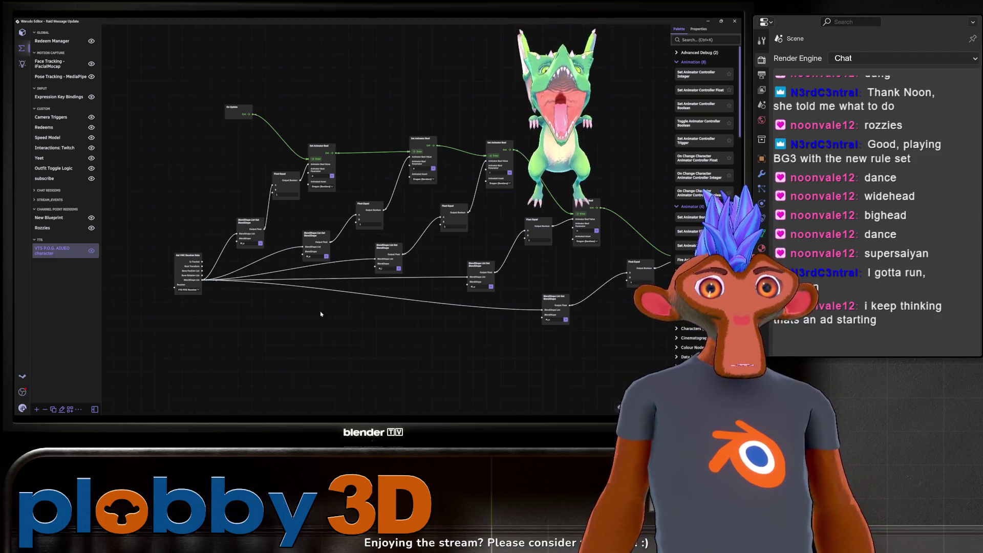
key(alt+Tab)
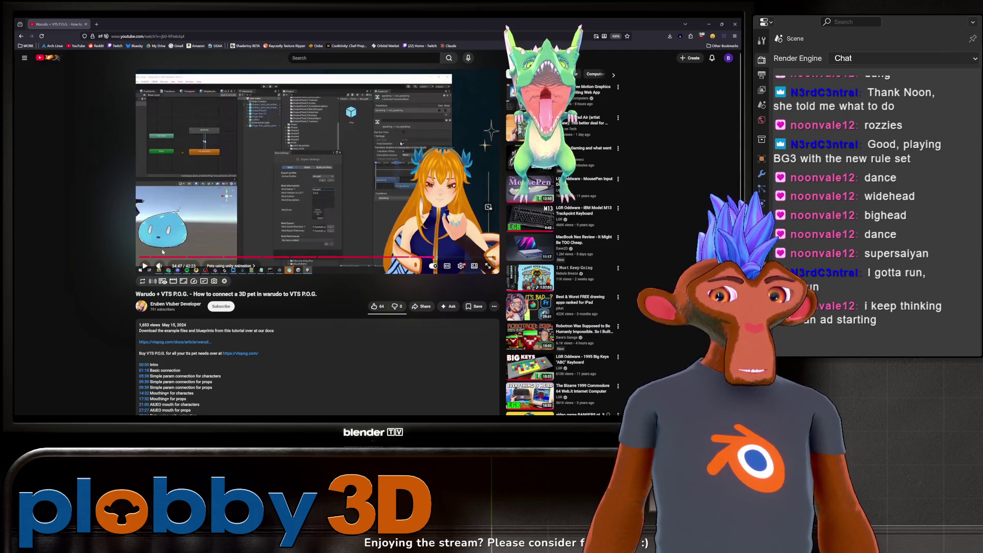
- Watch the 3D pet tutorial fullscreen until it shows the pogu-kun .warudo asset files
double_click(401, 144)
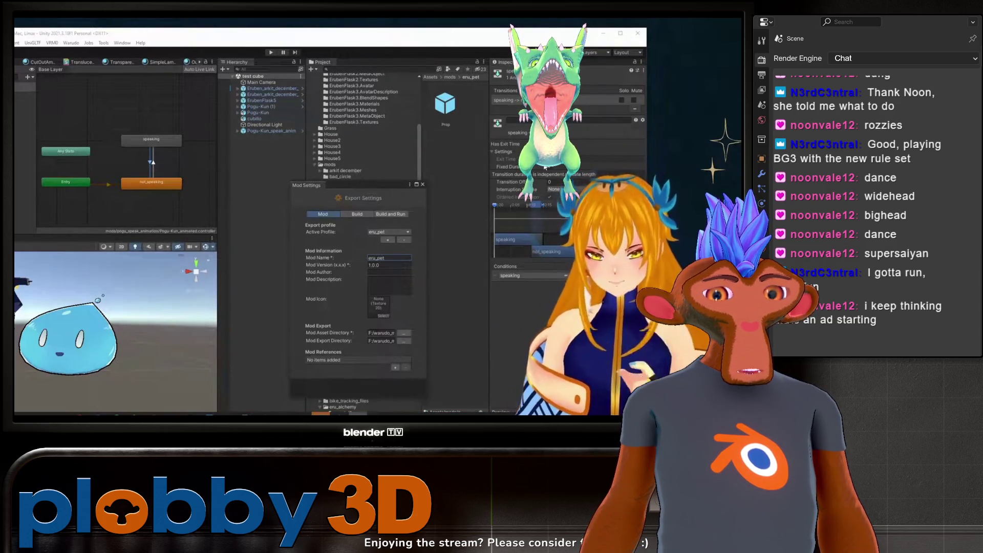
mouse_move(608, 255)
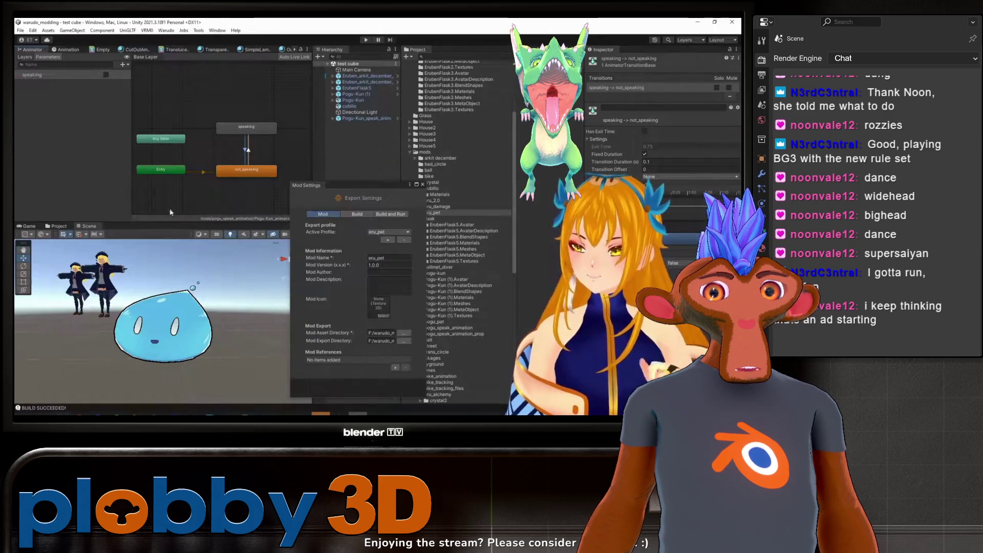
mouse_move(138, 413)
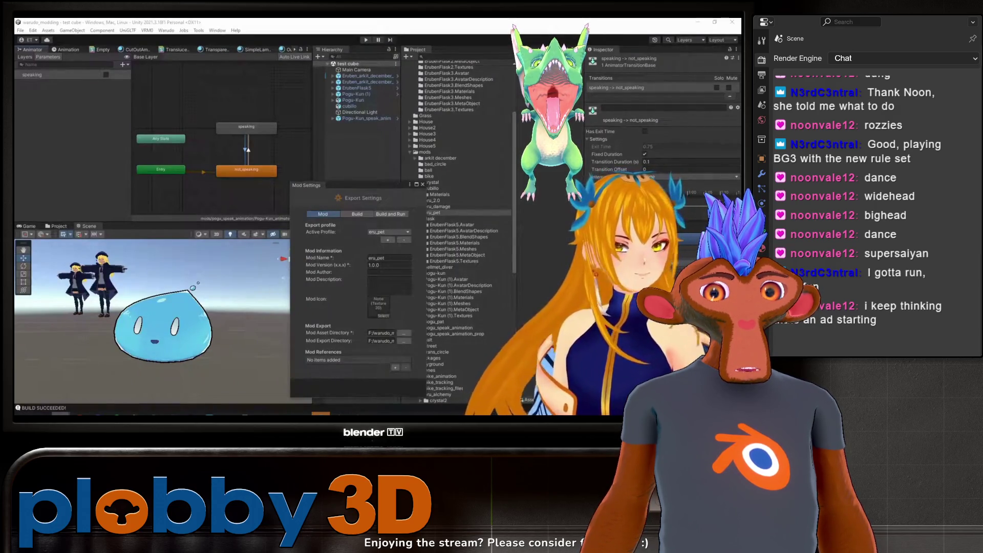
click(344, 166)
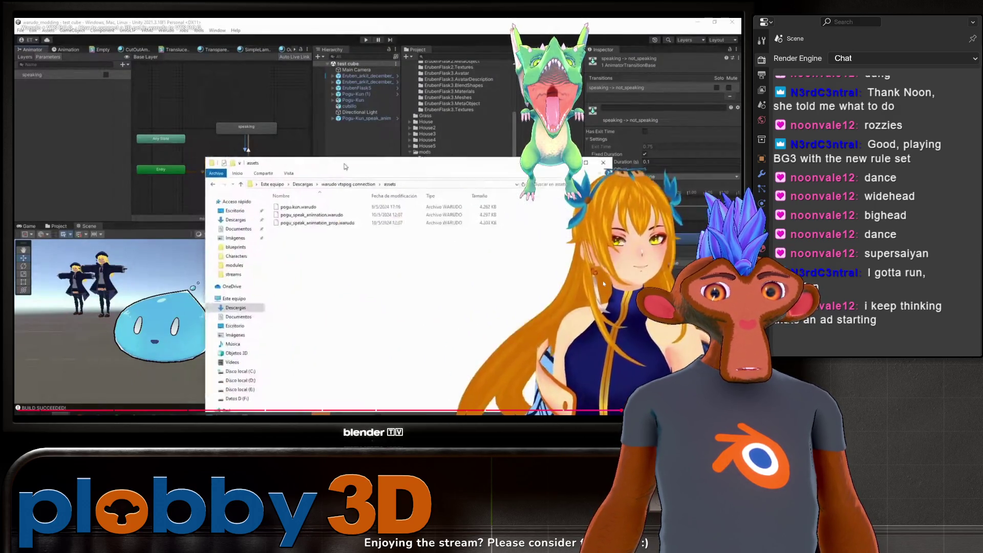
drag(345, 166, 329, 101)
click(308, 148)
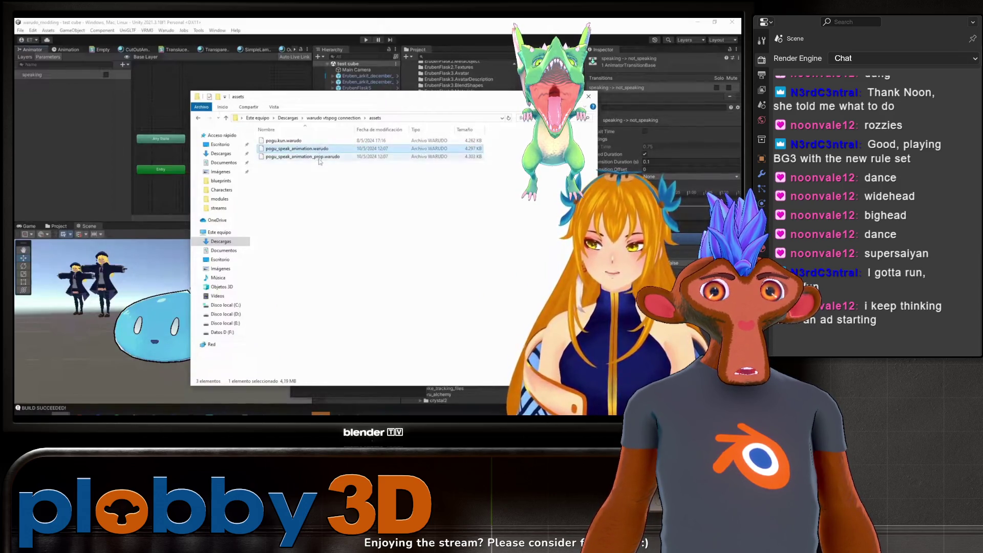
click(320, 163)
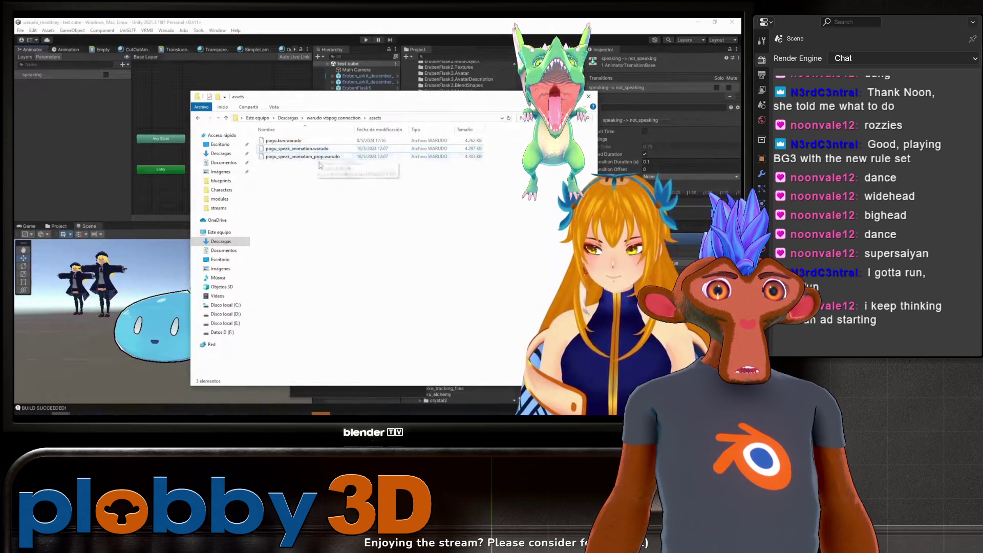
click(319, 149)
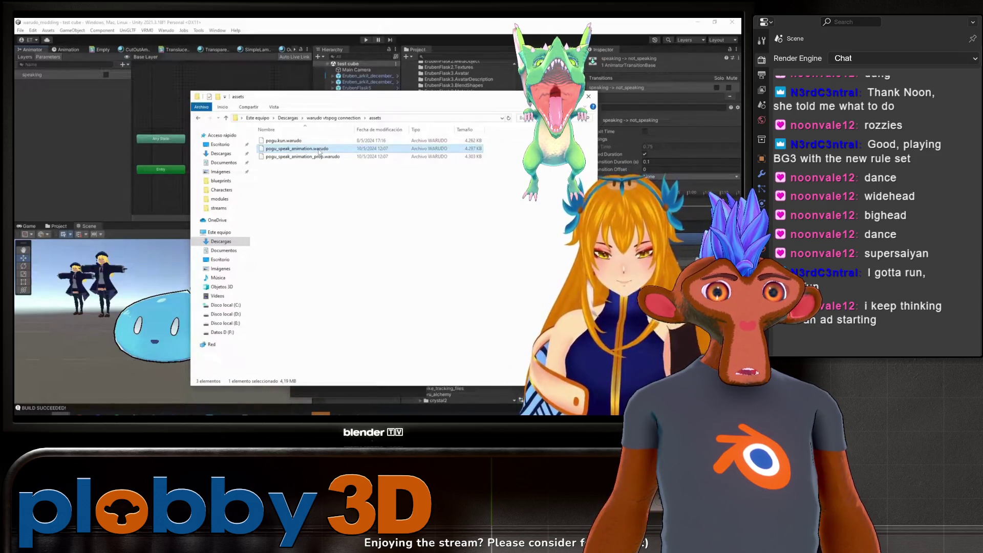
click(326, 176)
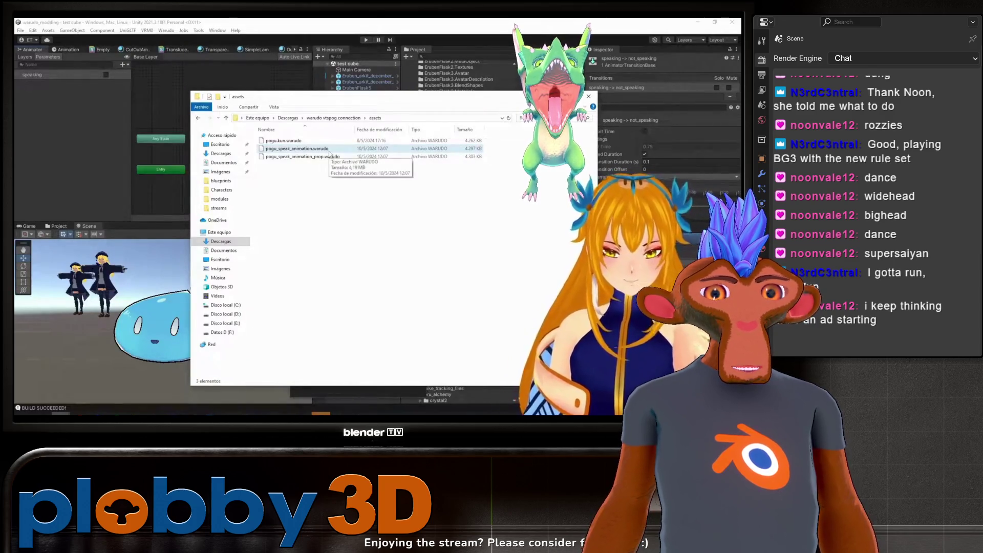
click(353, 27)
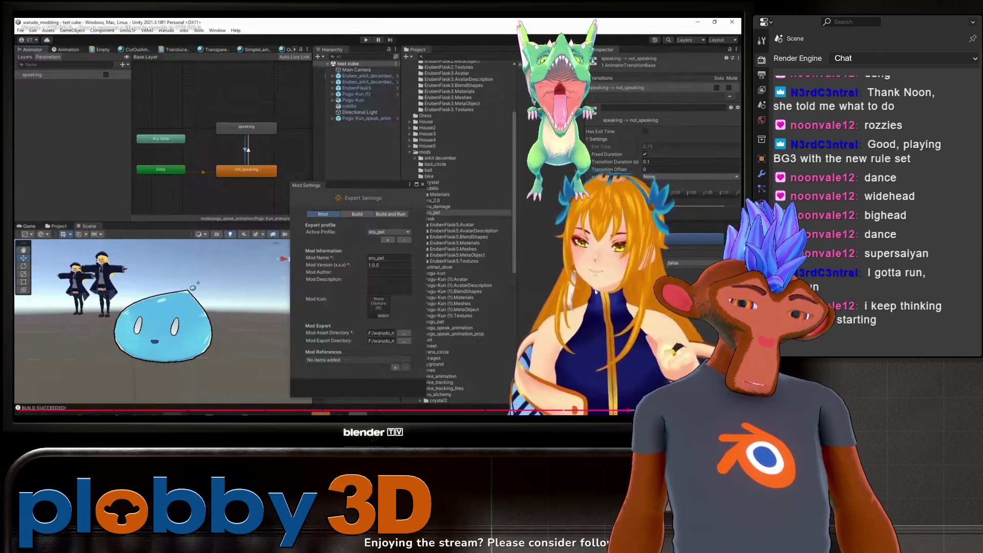
key(alt+Tab)
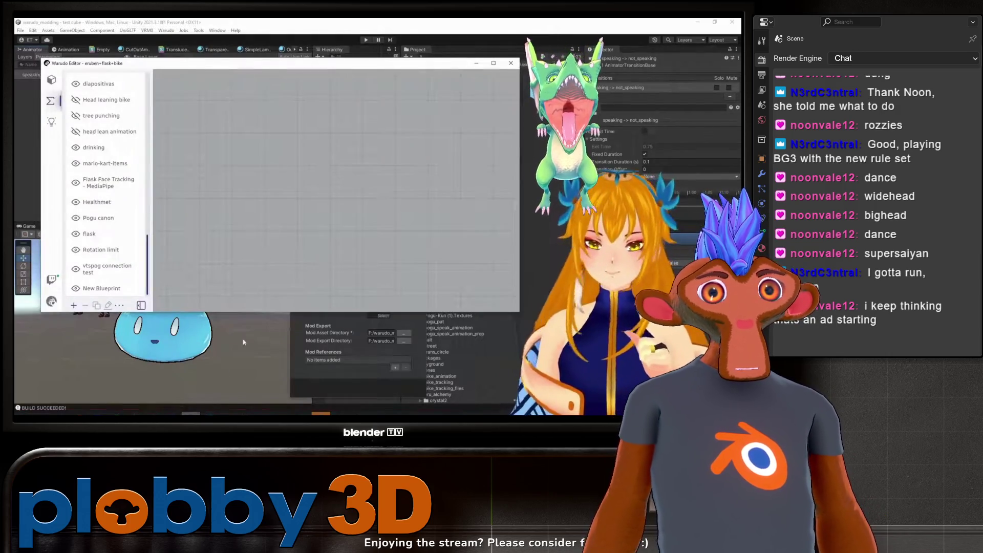
click(697, 22)
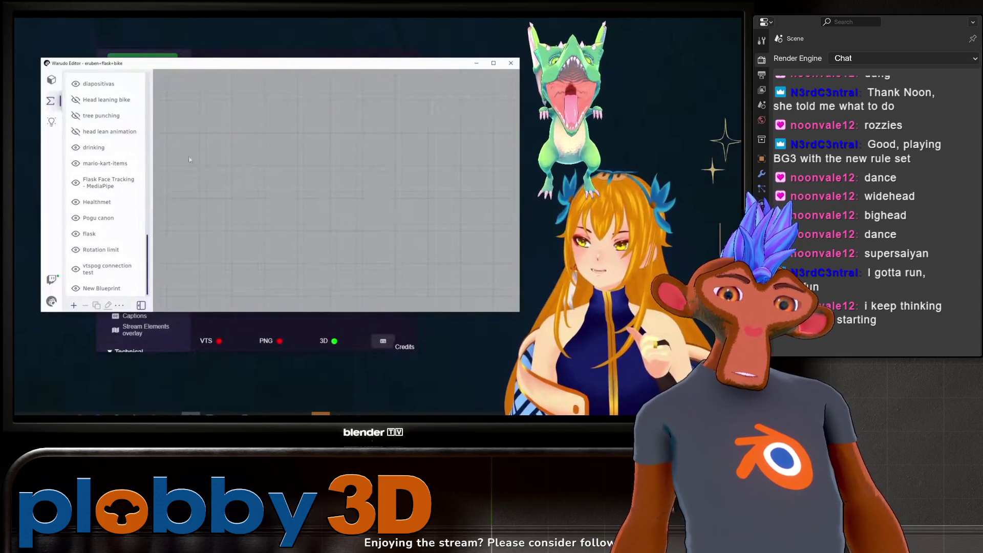
click(51, 81)
scroll(102, 204, down, 5)
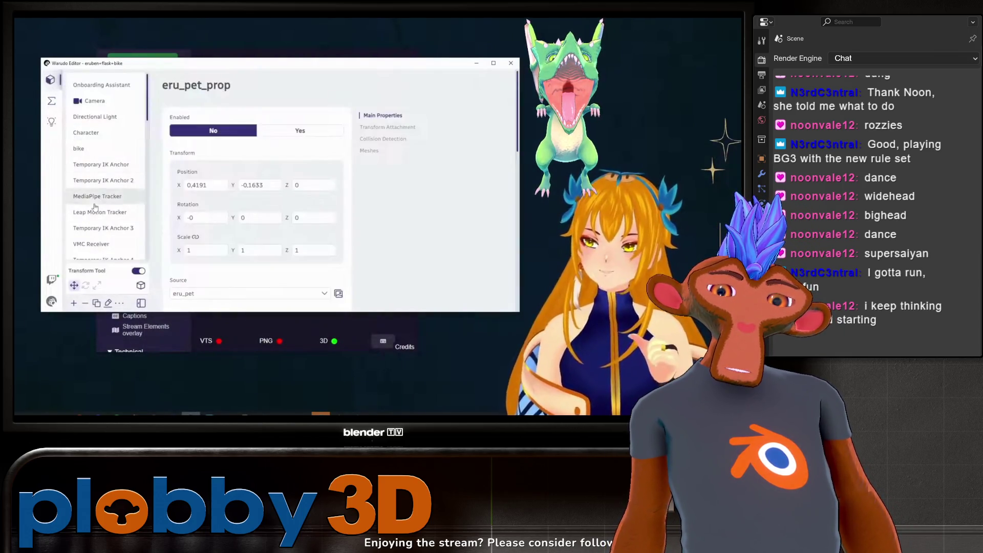
click(74, 303)
click(227, 157)
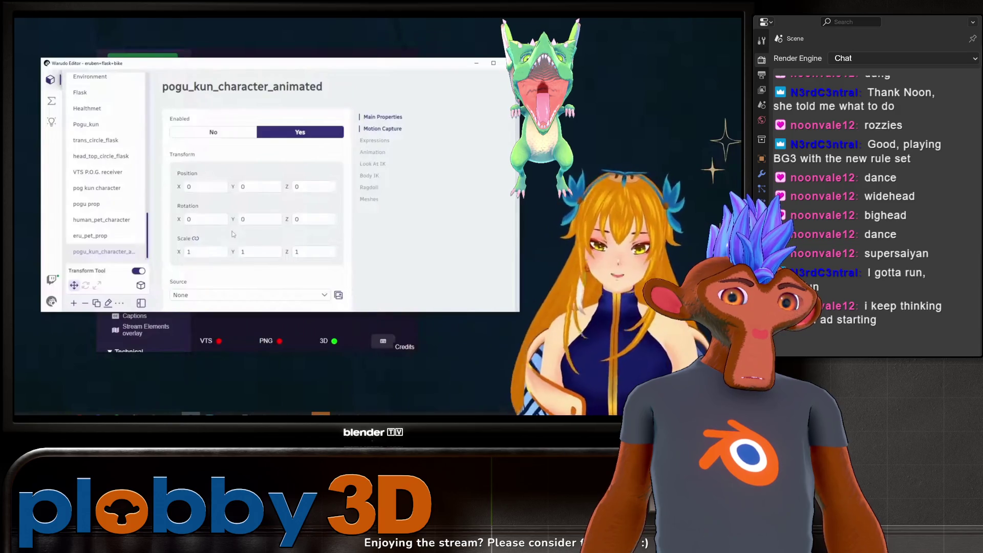
scroll(256, 187, down, 3)
click(256, 182)
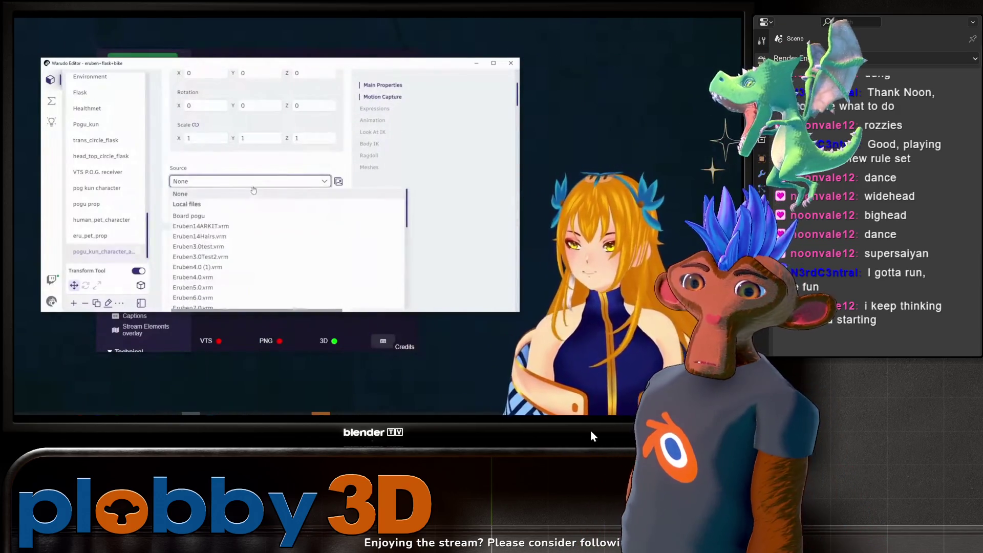
scroll(253, 225, down, 2)
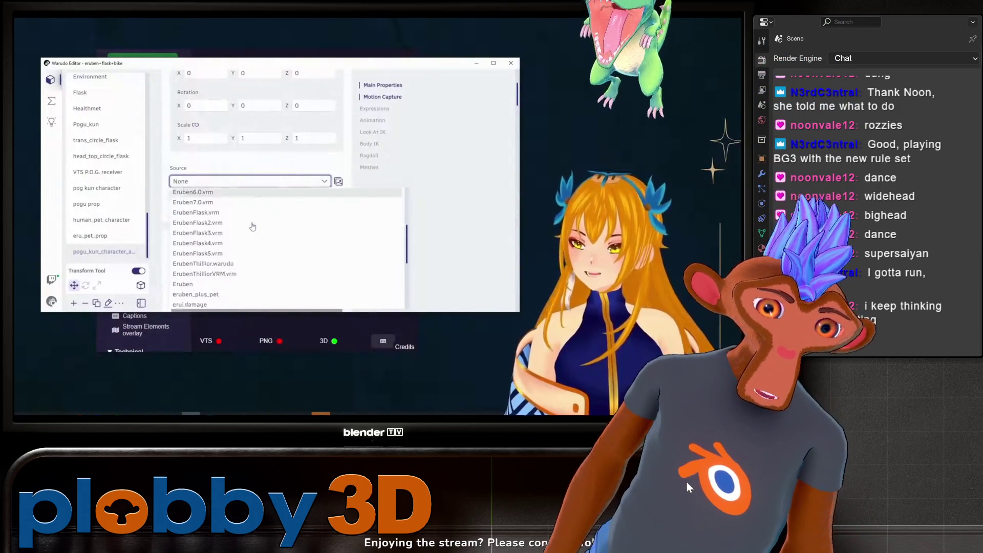
scroll(253, 230, down, 4)
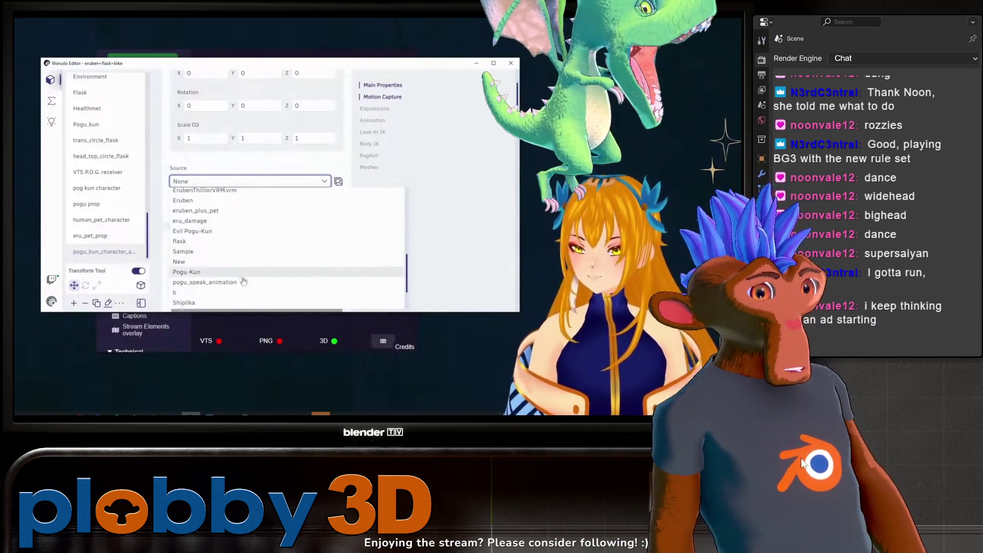
click(251, 282)
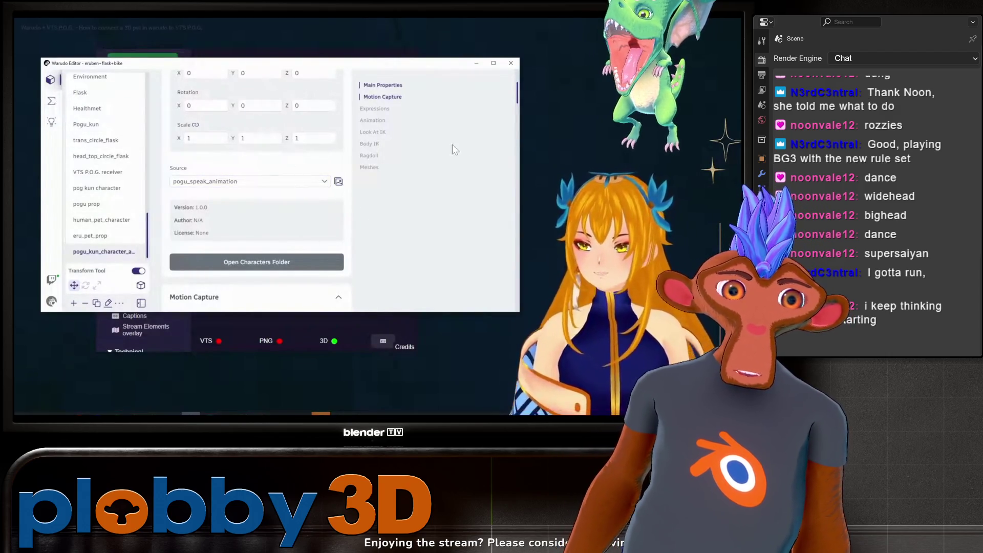
click(541, 136)
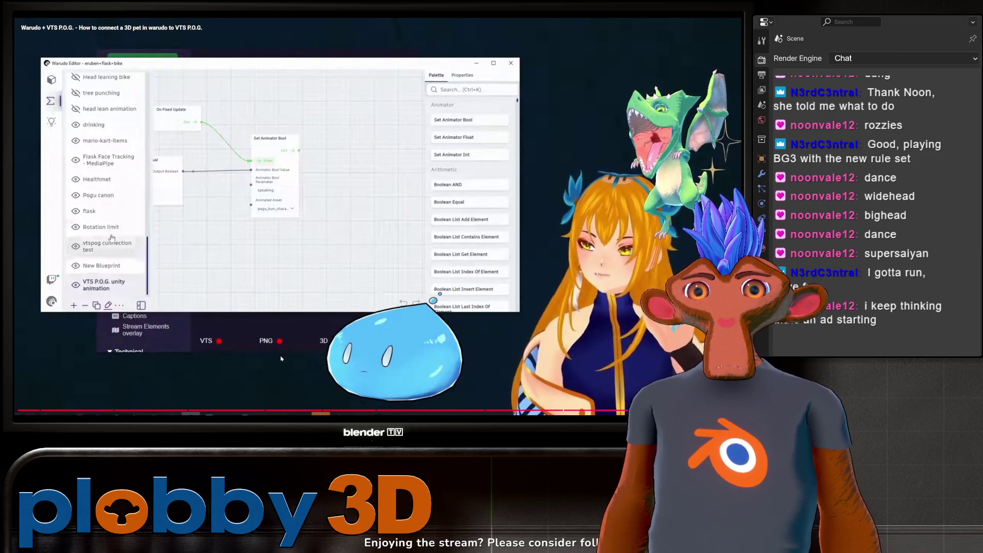
- Exit fullscreen on the tutorial video, paused at the prop attachment settings
click(286, 337)
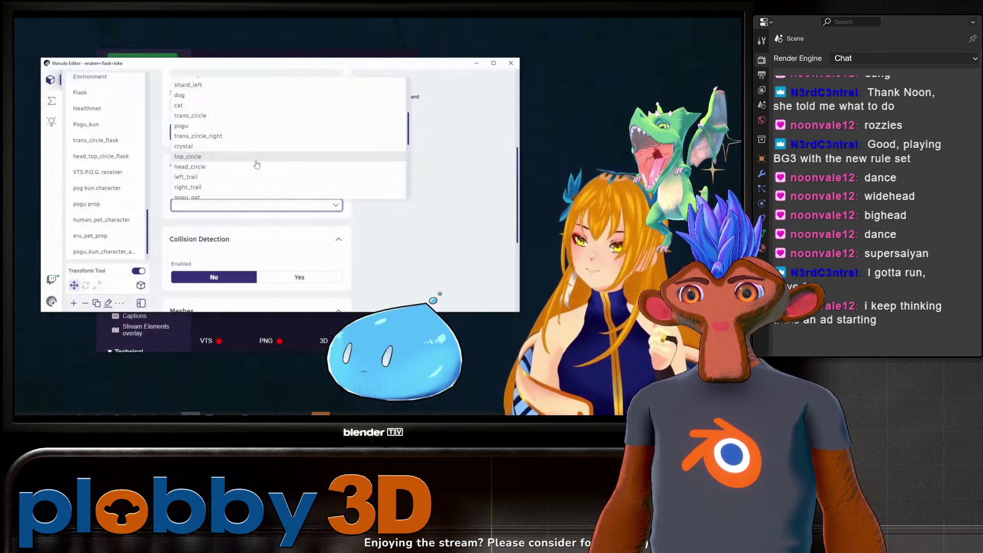
key(Escape)
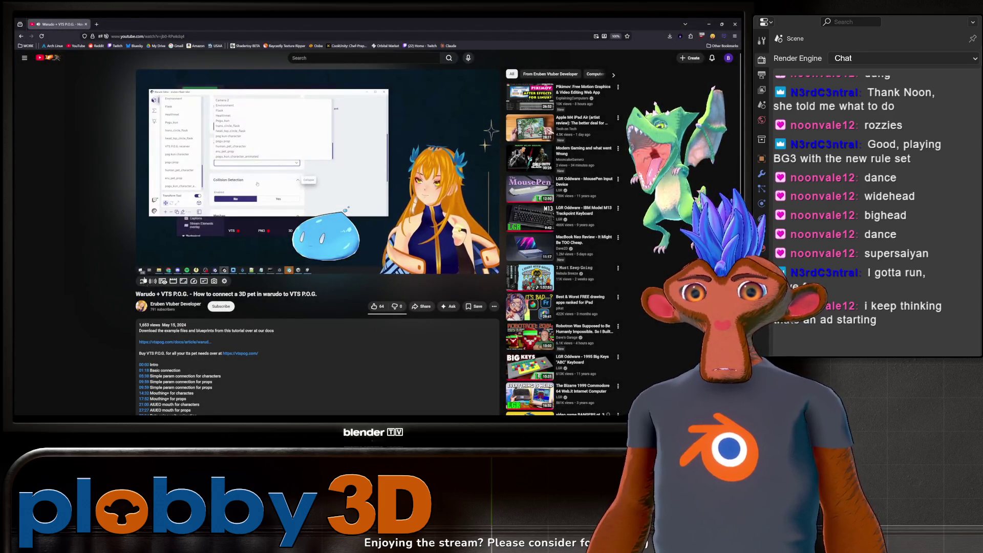
- Switch back to Warudo's AIUEO blueprint with its Float Equal and Set Animator Bool chain
key(alt+Tab)
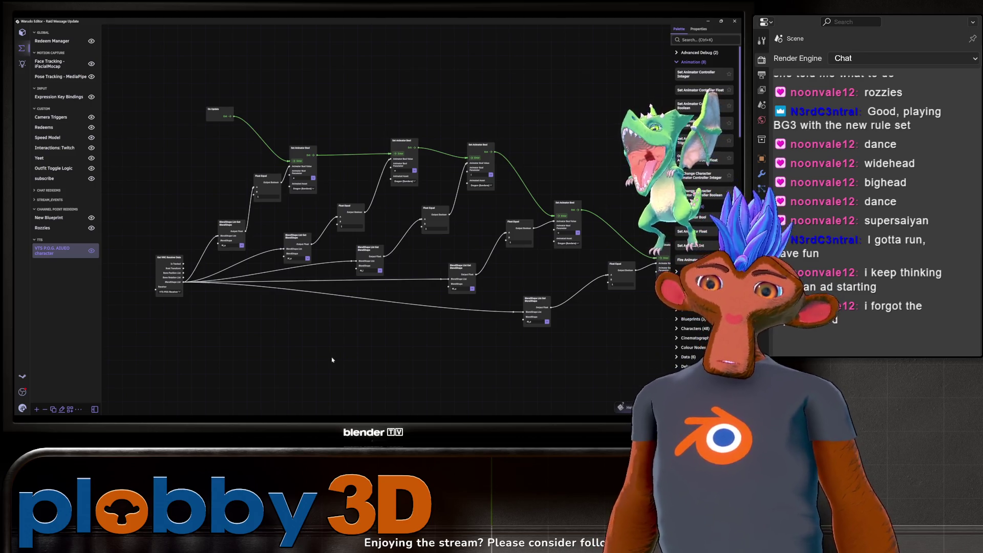
- Disable the Dragon (Bandana) character and the VTS P.O.G. AIUEO character blueprint
click(22, 32)
click(147, 57)
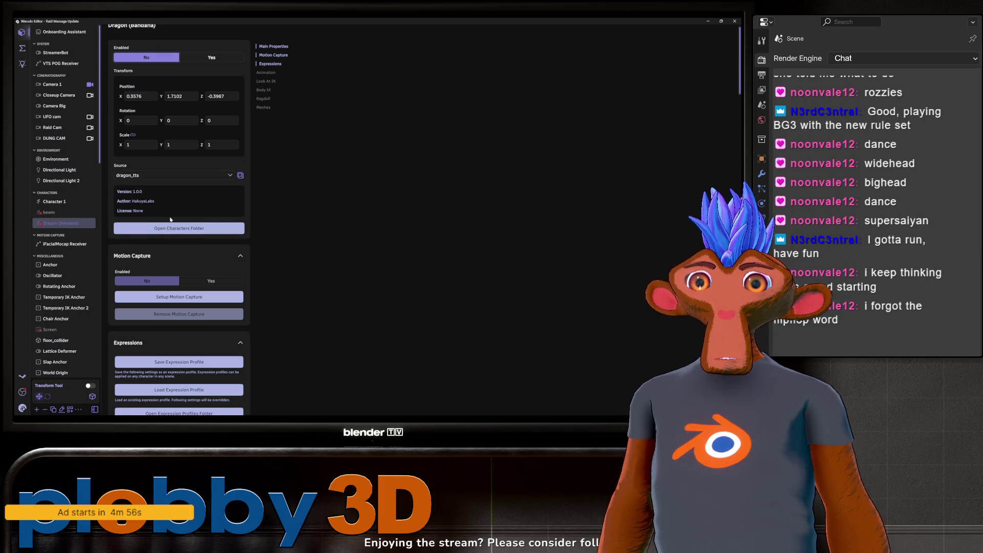
click(22, 48)
click(91, 250)
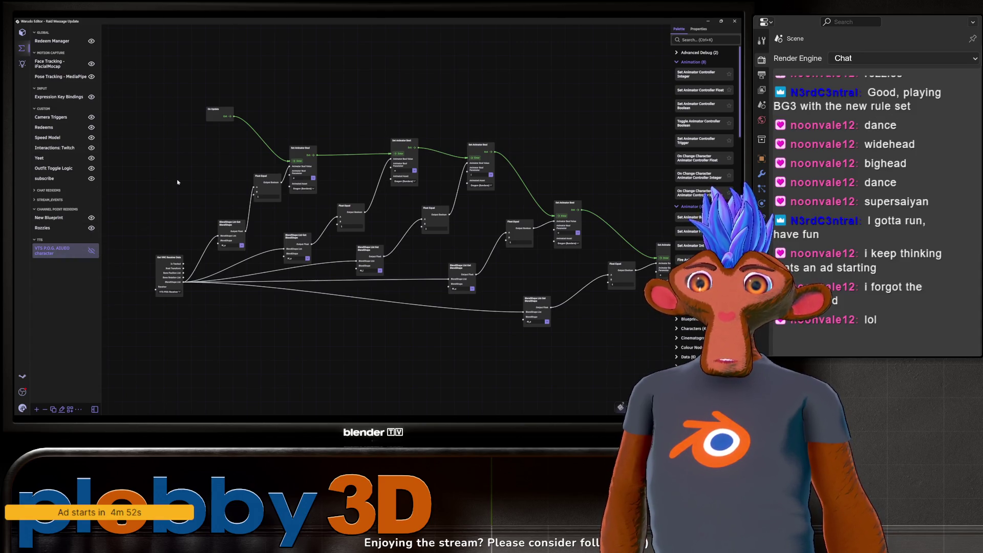
- Save the Warudo scene from the main menu, then switch to Blender
click(22, 408)
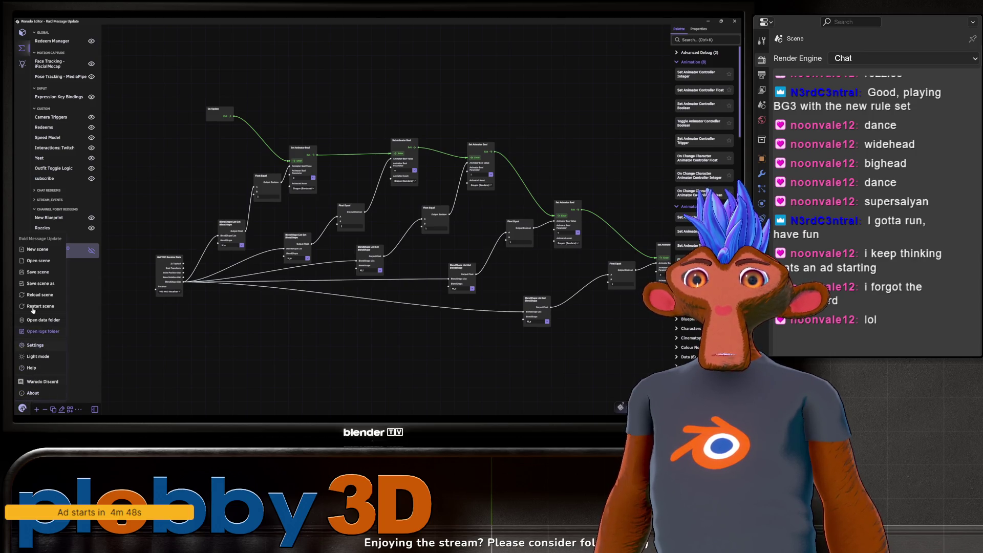
click(36, 272)
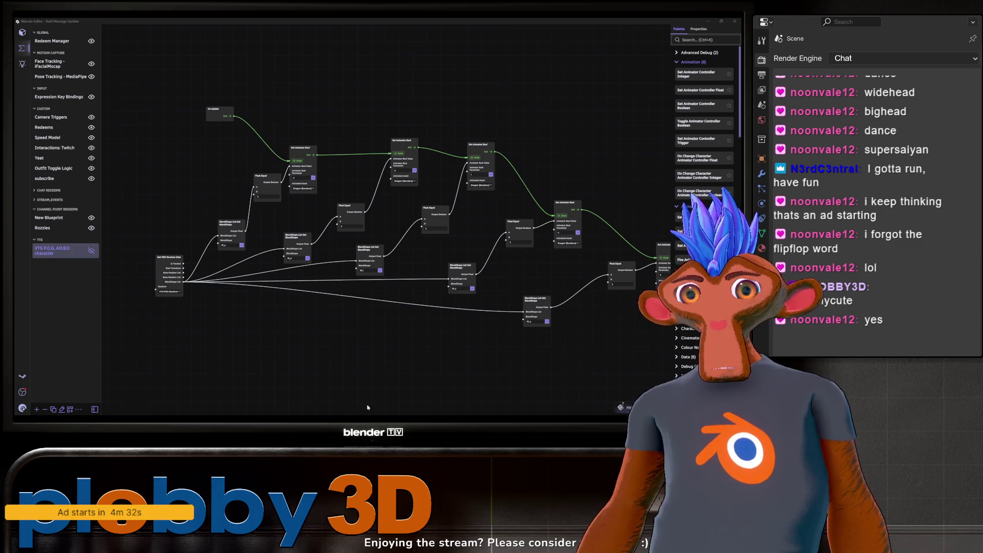
key(alt+Tab)
- Start the dragon's animation playback and view it from the front (numpad 1)
mouse_move(312, 110)
middle_down()
mouse_move(306, 102)
mouse_move(311, 150)
middle_up()
scroll(312, 150, up, 3)
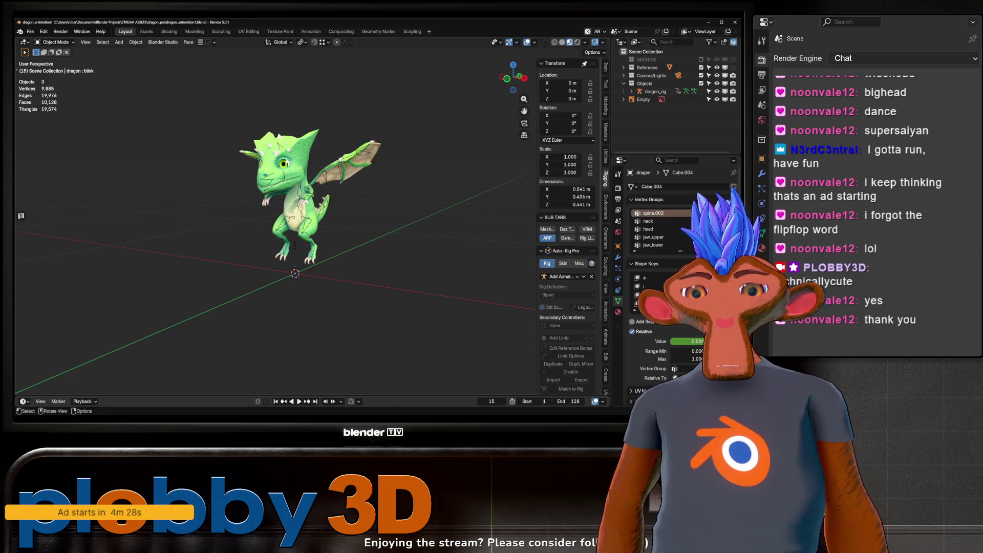
key(space)
drag(413, 152, 467, 154)
key(KP_1)
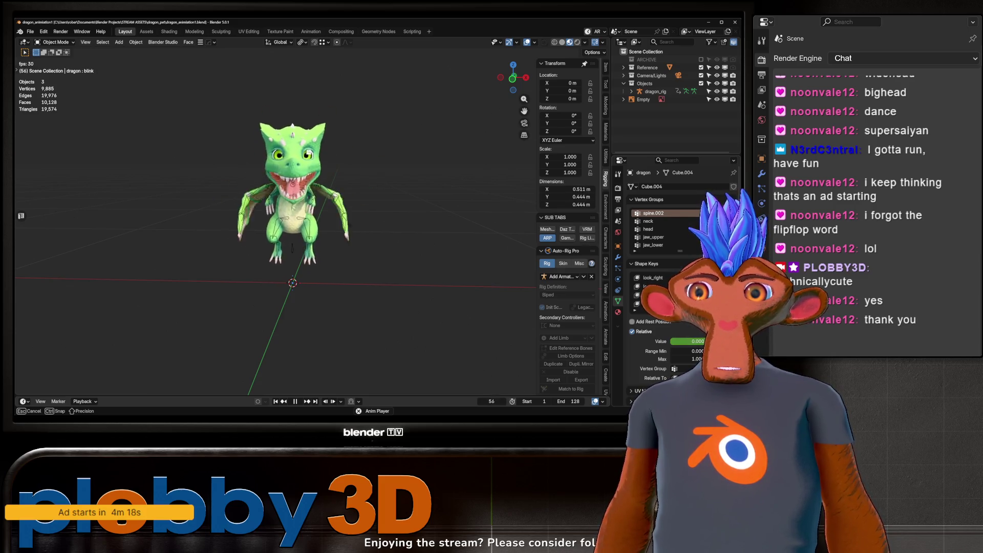
- Review the playing dragon from side and three-quarter angles, then return to Warudo
mouse_move(373, 287)
middle_down()
mouse_move(429, 229)
mouse_move(357, 202)
mouse_move(307, 207)
middle_up()
scroll(307, 207, up, 3)
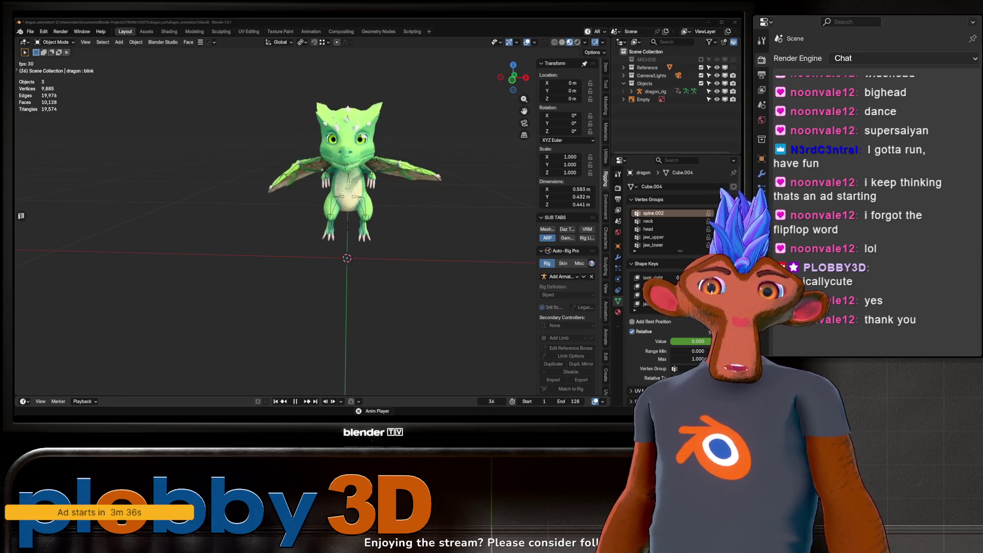
mouse_move(383, 277)
middle_down()
mouse_move(162, 116)
mouse_move(256, 131)
mouse_move(222, 107)
mouse_move(268, 63)
mouse_move(327, 164)
mouse_move(328, 189)
mouse_move(305, 208)
mouse_move(365, 187)
middle_up()
scroll(162, 116, up, 3)
scroll(162, 116, down, 3)
scroll(161, 116, up, 5)
scroll(236, 128, down, 4)
scroll(235, 128, up, 6)
scroll(241, 121, down, 3)
scroll(231, 112, up, 5)
scroll(225, 108, down, 2)
scroll(269, 63, down, 3)
scroll(338, 180, down, 2)
scroll(338, 180, up, 2)
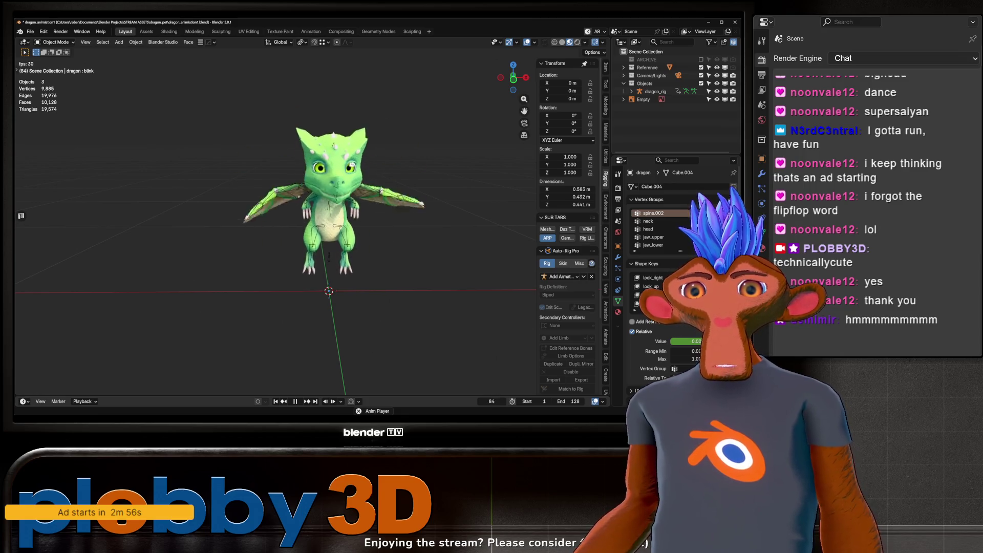
key(alt+Tab)
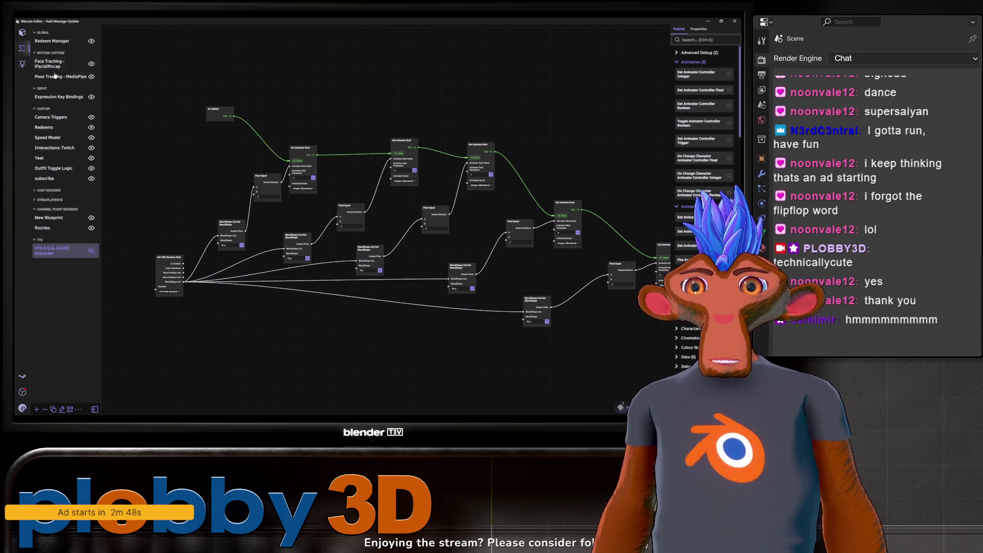
- Move Character 1 up to Position Y 0.4178 with the Transform Tool, then return to Blender
click(23, 63)
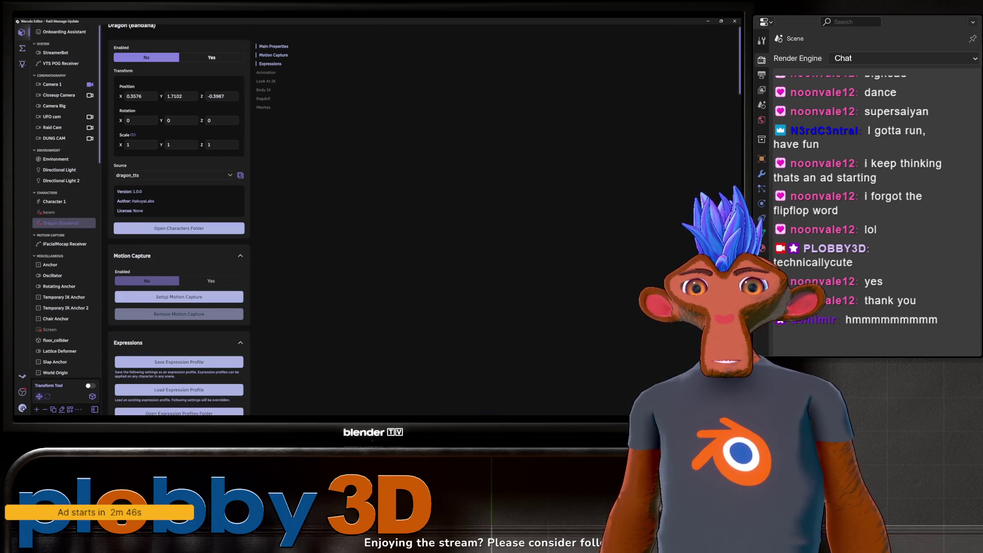
click(77, 202)
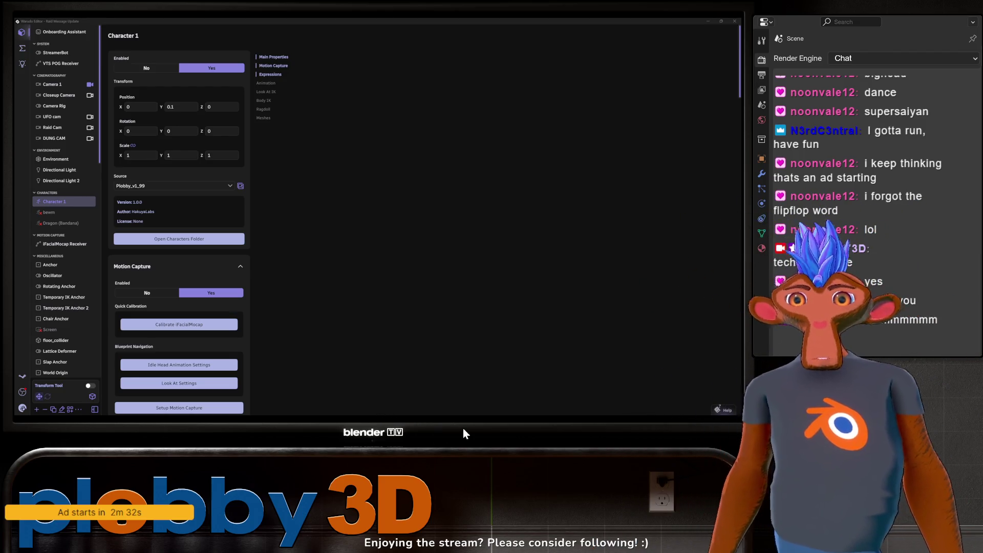
click(90, 385)
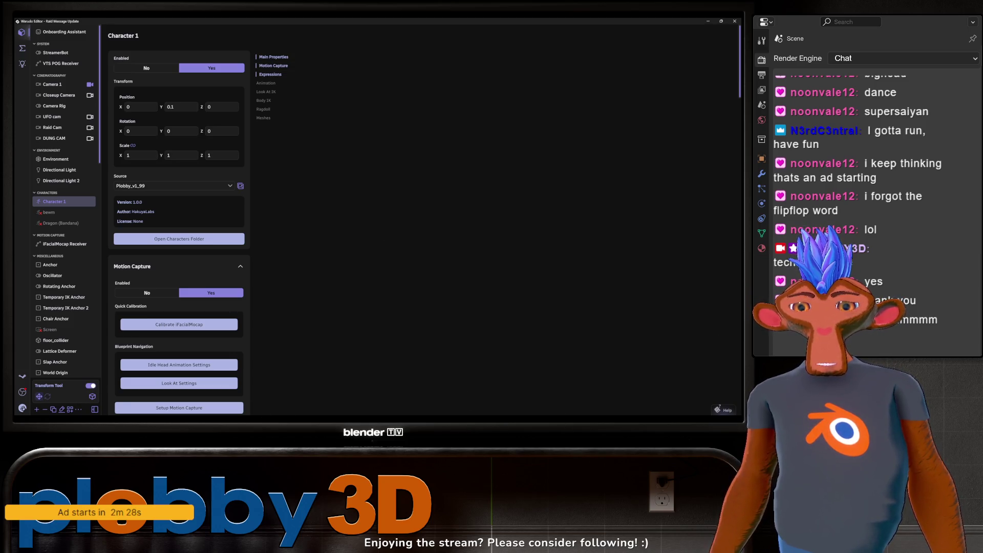
mouse_move(722, 532)
mouse_down()
mouse_move(792, 278)
mouse_move(781, 429)
mouse_move(688, 417)
mouse_up()
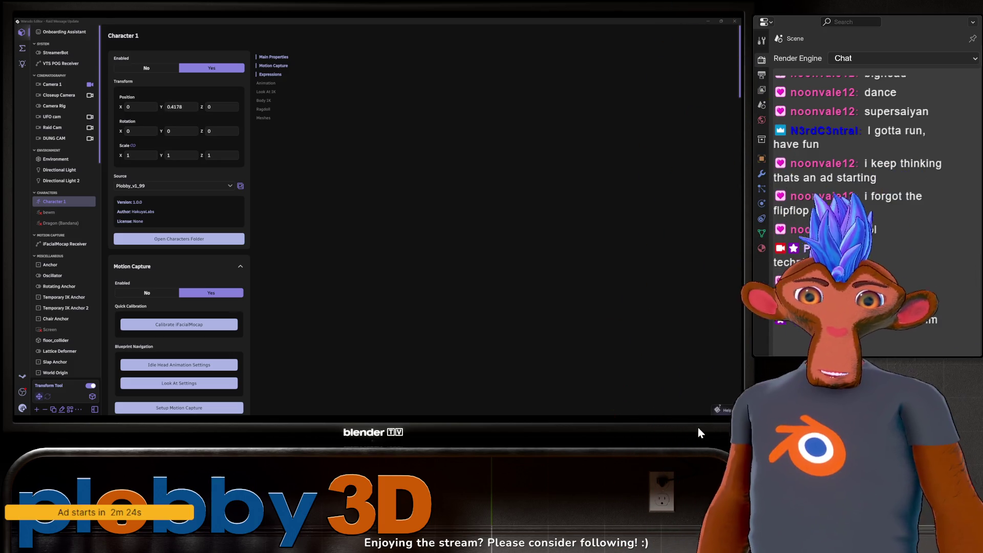
key(Escape)
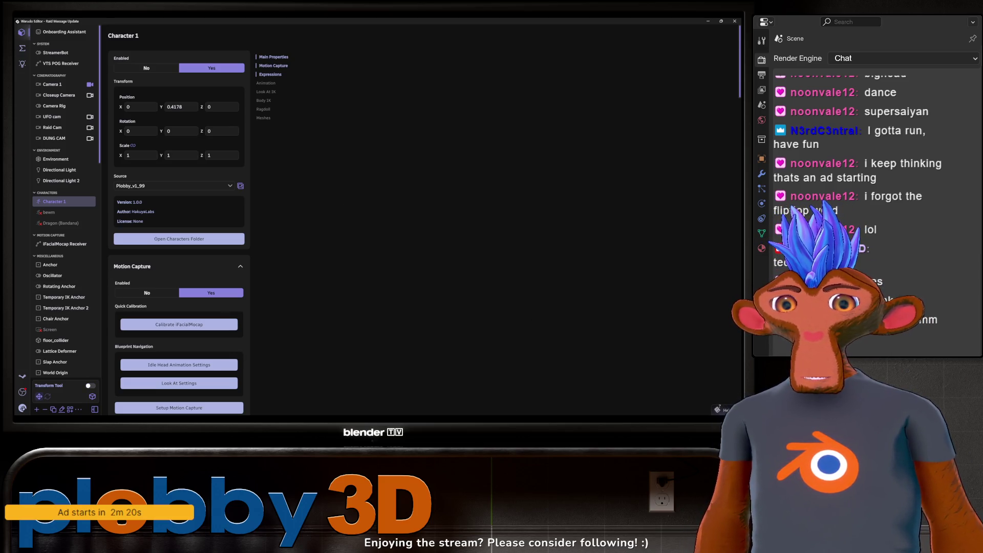
key(alt+Tab)
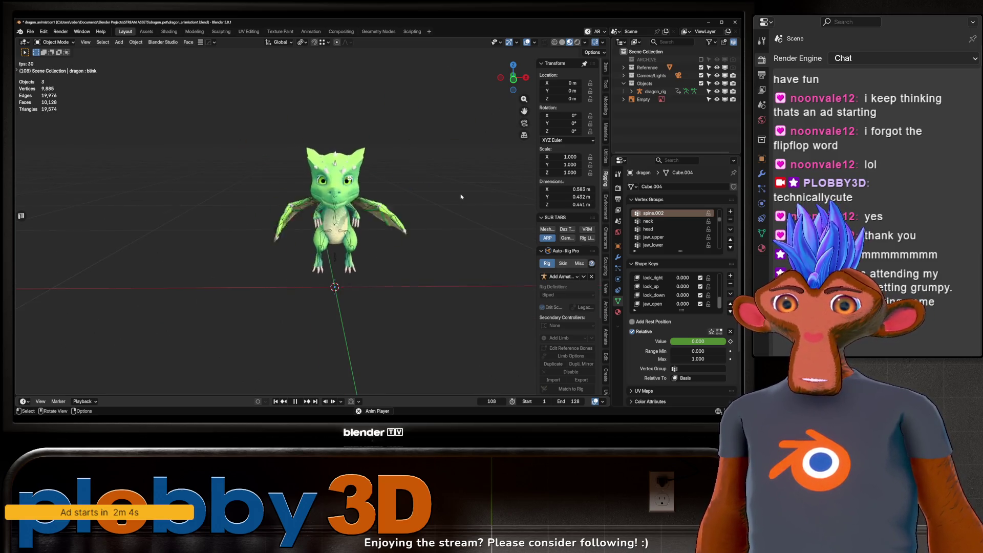
mouse_move(286, 230)
middle_down()
mouse_move(245, 225)
mouse_move(358, 225)
middle_up()
scroll(358, 225, up, 5)
scroll(250, 157, down, 5)
mouse_move(249, 157)
middle_down()
mouse_move(240, 154)
mouse_move(256, 205)
mouse_move(245, 222)
mouse_move(300, 199)
mouse_move(370, 200)
middle_up()
scroll(267, 189, up, 3)
scroll(245, 221, up, 2)
scroll(245, 222, down, 2)
scroll(245, 222, up, 2)
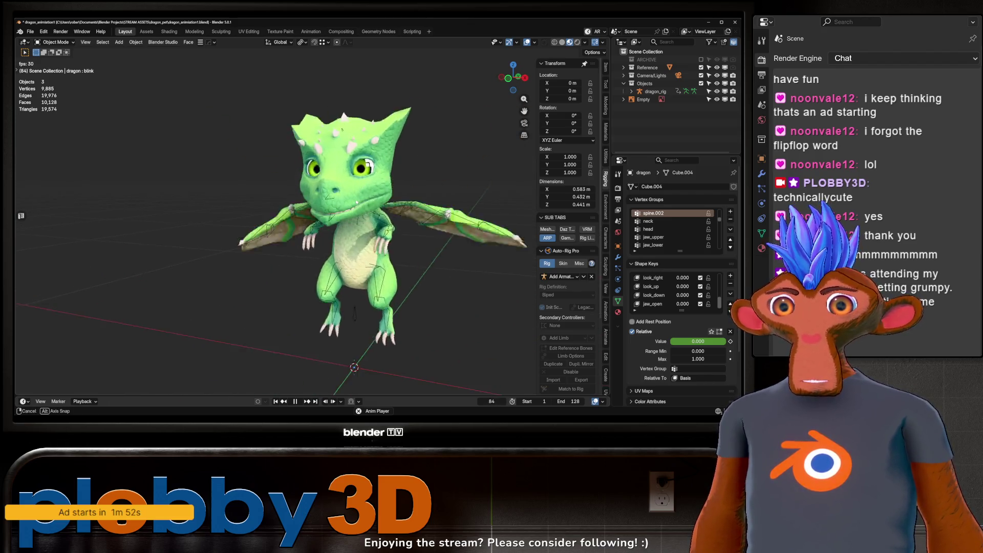
middle_drag(370, 200, 381, 180)
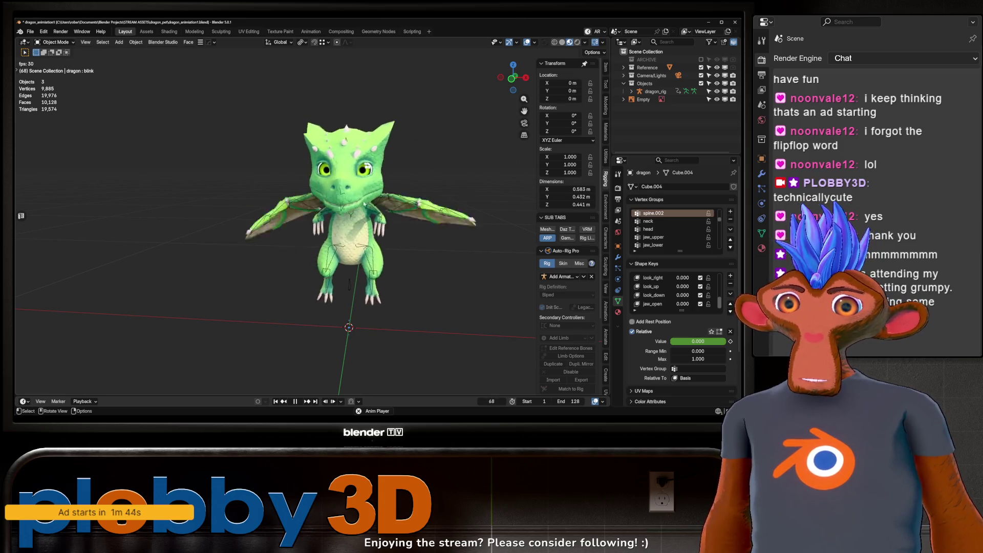
middle_drag(293, 206, 229, 208)
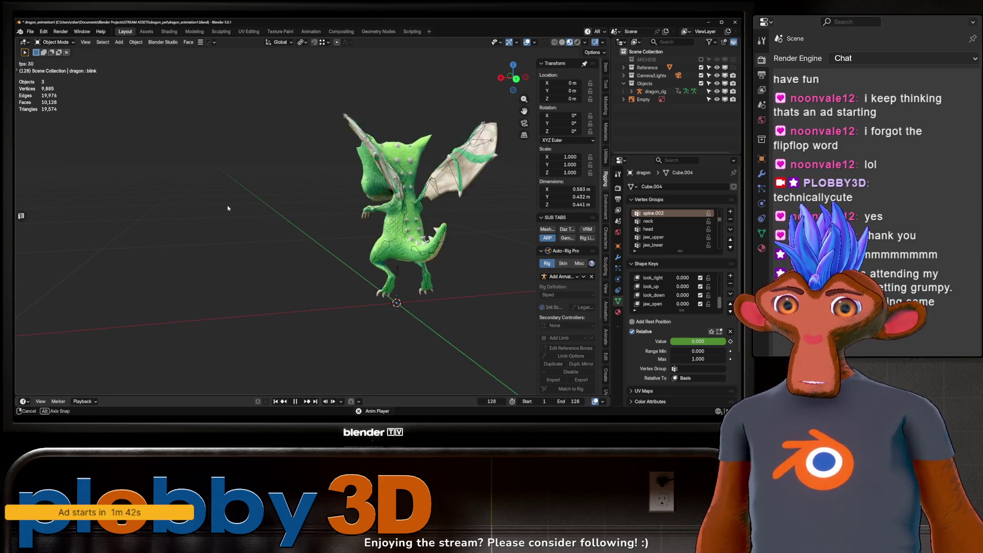
mouse_move(367, 200)
middle_down()
mouse_move(338, 205)
mouse_move(322, 195)
mouse_move(330, 179)
middle_up()
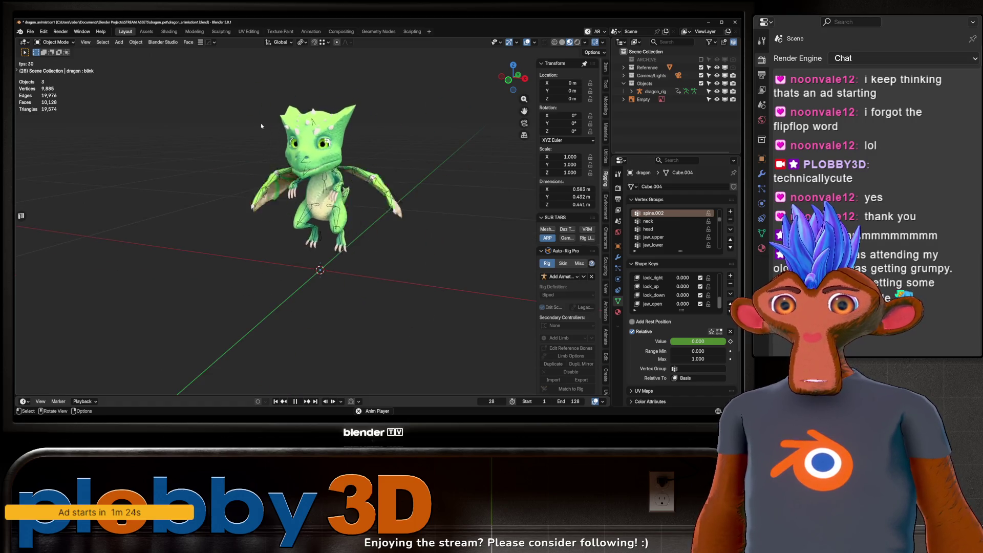
middle_drag(297, 164, 307, 169)
scroll(307, 169, down, 3)
scroll(259, 130, up, 3)
mouse_move(260, 129)
middle_down()
mouse_move(287, 181)
mouse_move(312, 190)
middle_up()
scroll(290, 184, down, 3)
scroll(399, 238, up, 3)
middle_drag(399, 239, 399, 239)
scroll(399, 238, down, 2)
scroll(398, 238, up, 3)
scroll(399, 238, down, 3)
scroll(399, 238, up, 3)
scroll(399, 239, down, 3)
scroll(399, 239, up, 2)
scroll(283, 153, up, 2)
middle_drag(283, 154, 307, 154)
scroll(307, 154, up, 3)
scroll(307, 153, down, 5)
scroll(238, 207, up, 5)
middle_drag(266, 205, 238, 207)
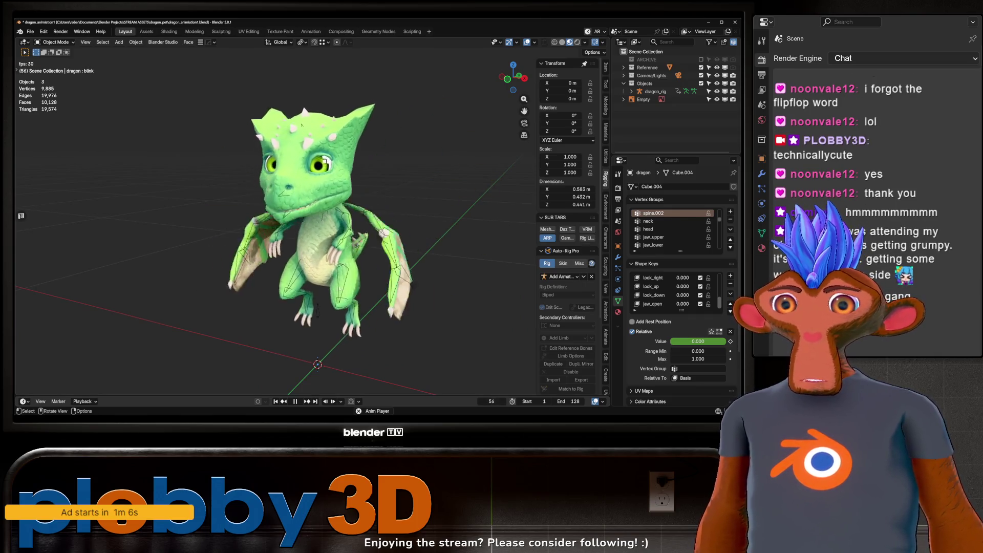
middle_drag(359, 241, 486, 238)
mouse_move(231, 239)
middle_down()
mouse_move(199, 241)
mouse_move(256, 287)
middle_up()
scroll(215, 241, down, 5)
scroll(205, 240, up, 5)
scroll(256, 286, down, 5)
scroll(338, 330, up, 5)
mouse_move(281, 306)
middle_down()
mouse_move(286, 331)
mouse_move(186, 181)
mouse_move(328, 240)
mouse_move(394, 294)
middle_up()
scroll(285, 330, up, 5)
scroll(286, 330, down, 4)
scroll(328, 241, up, 3)
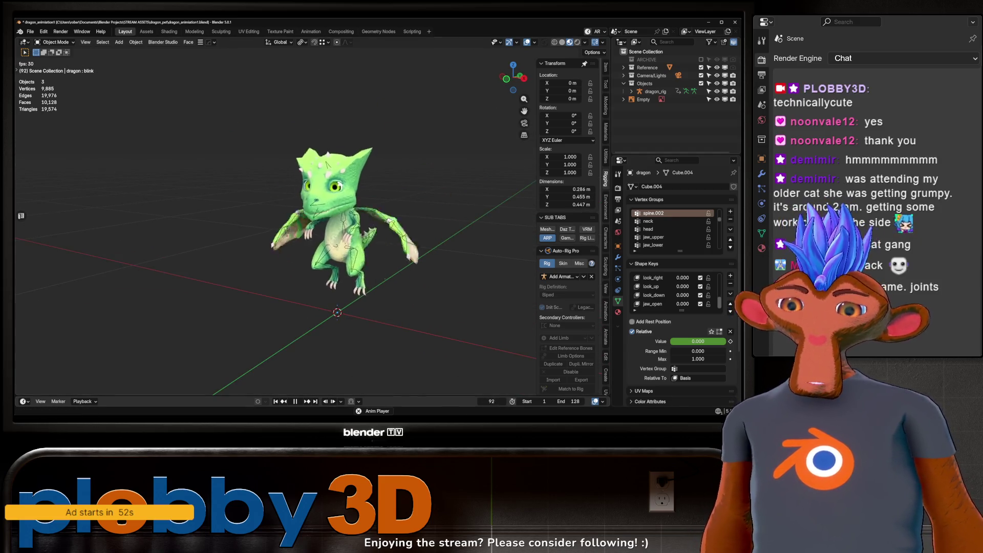
key(alt+Tab)
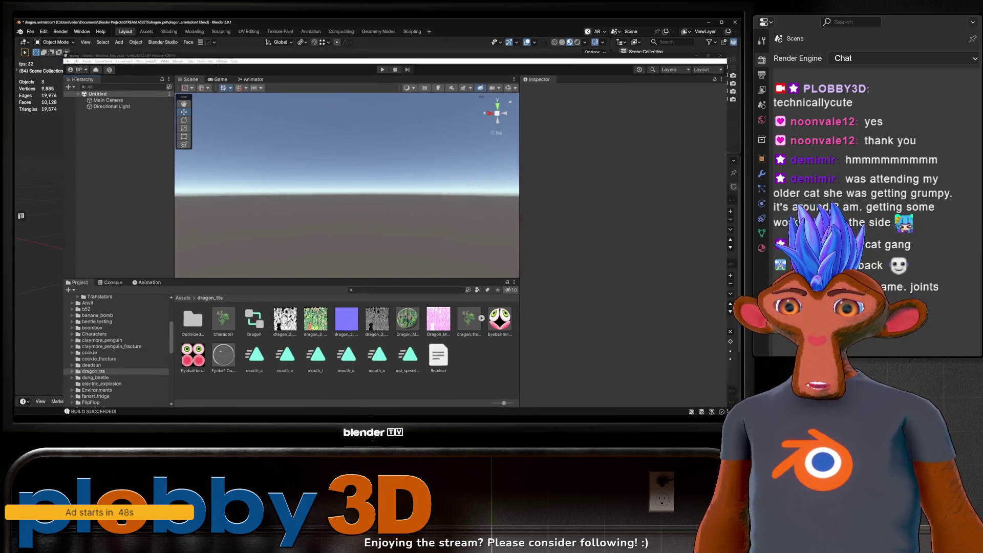
key(alt+Tab)
mouse_move(328, 236)
middle_down()
mouse_move(376, 245)
mouse_move(393, 294)
mouse_move(420, 283)
mouse_move(310, 248)
middle_up()
scroll(376, 245, up, 3)
scroll(405, 287, down, 5)
scroll(409, 285, up, 8)
scroll(420, 283, down, 4)
scroll(311, 249, up, 2)
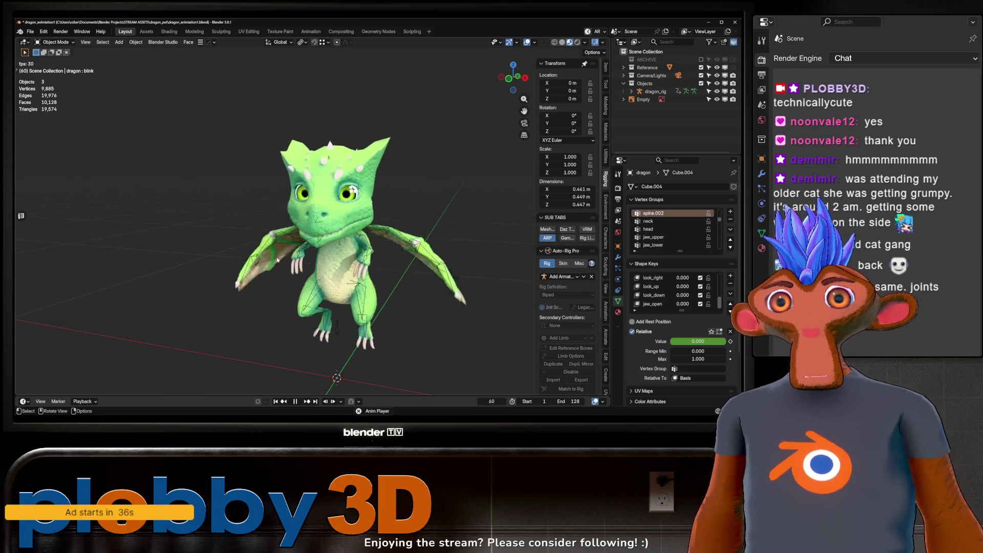
click(29, 32)
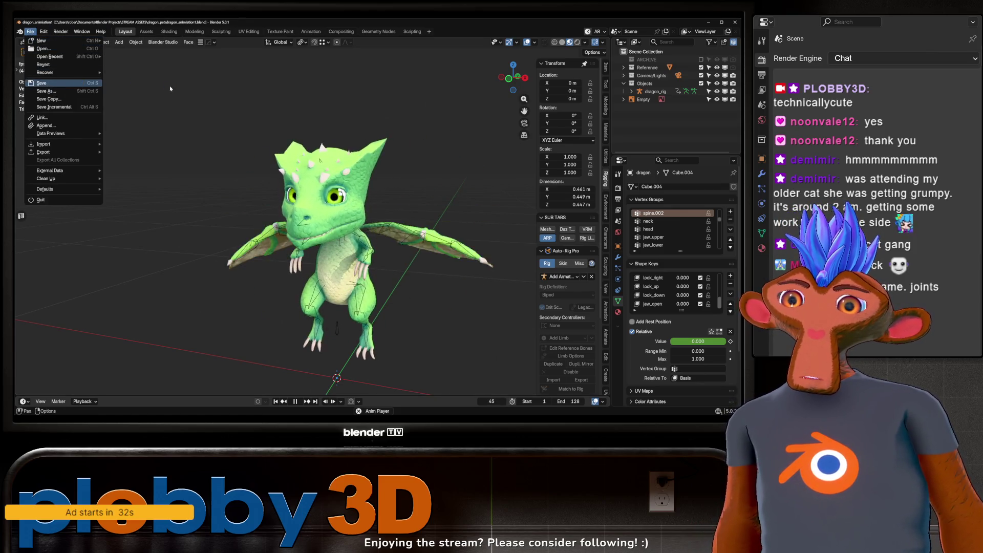
- Save dragon_animation1.blend and start a new General file
click(80, 84)
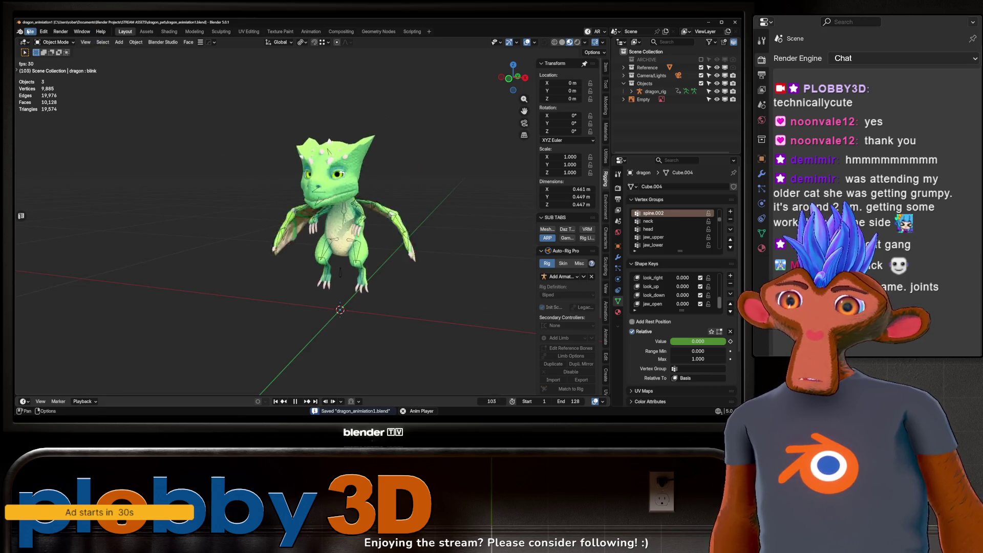
click(30, 31)
mouse_move(51, 40)
click(123, 40)
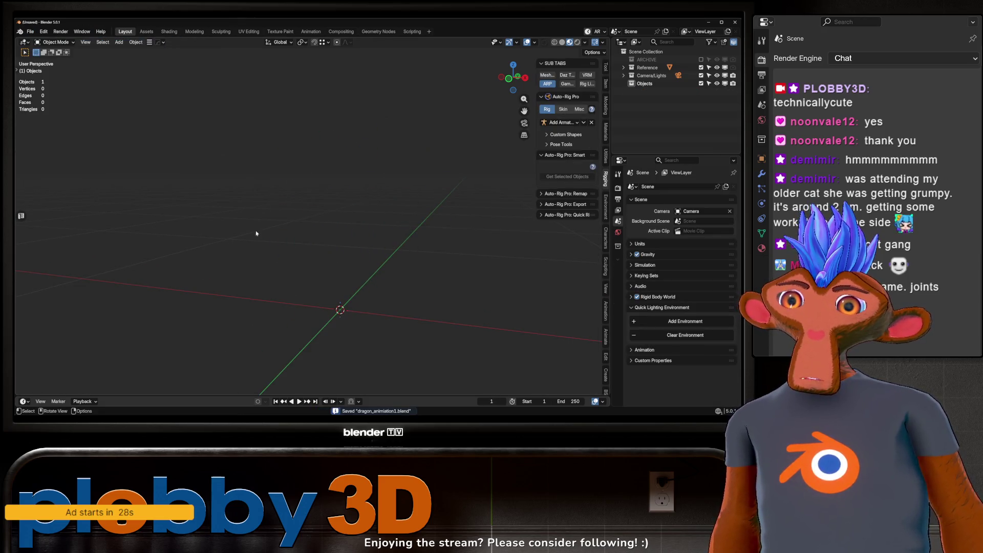
- Show the active tool settings and orbit around the empty new scene
mouse_move(353, 307)
middle_down()
mouse_move(307, 219)
mouse_move(604, 149)
middle_up()
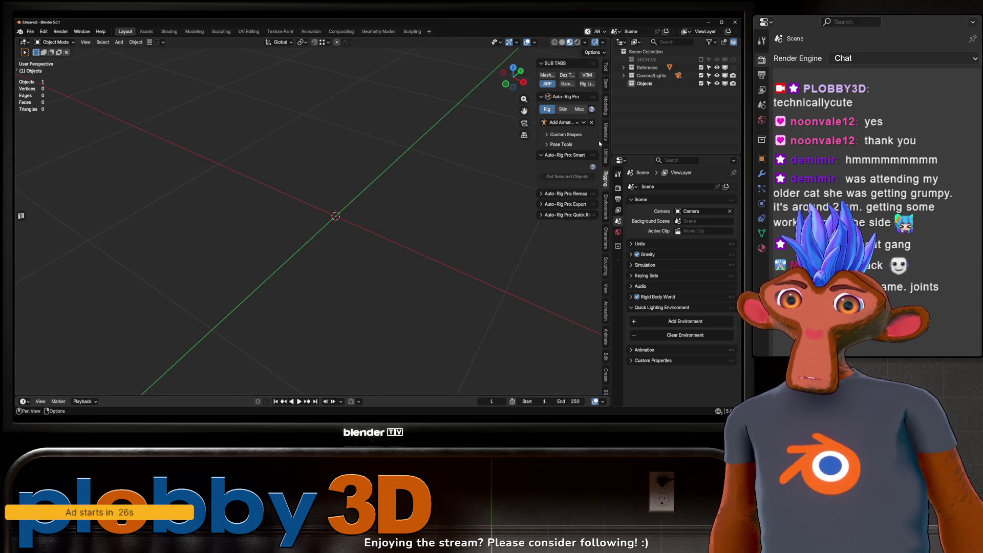
click(605, 67)
middle_drag(404, 164, 388, 173)
middle_drag(280, 116, 268, 173)
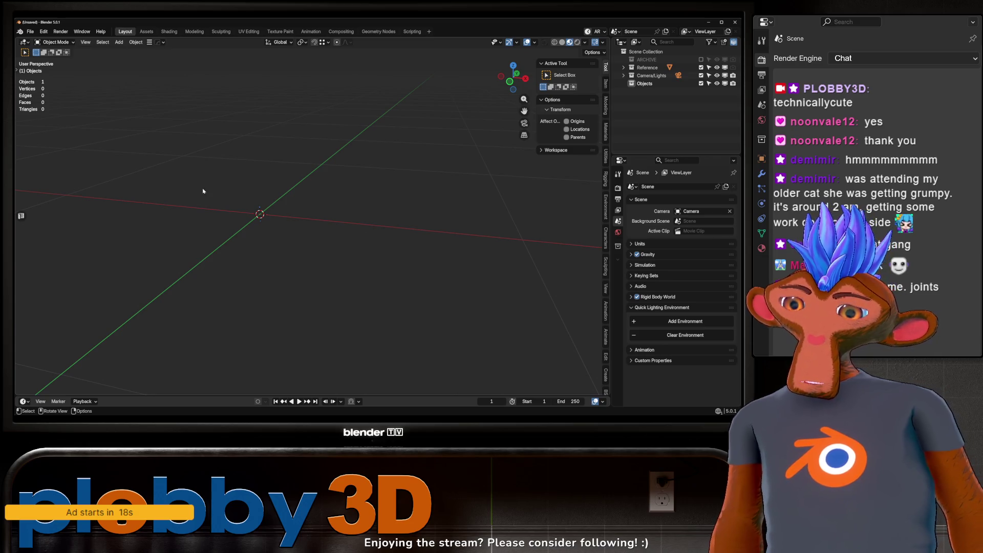
middle_drag(204, 181, 206, 201)
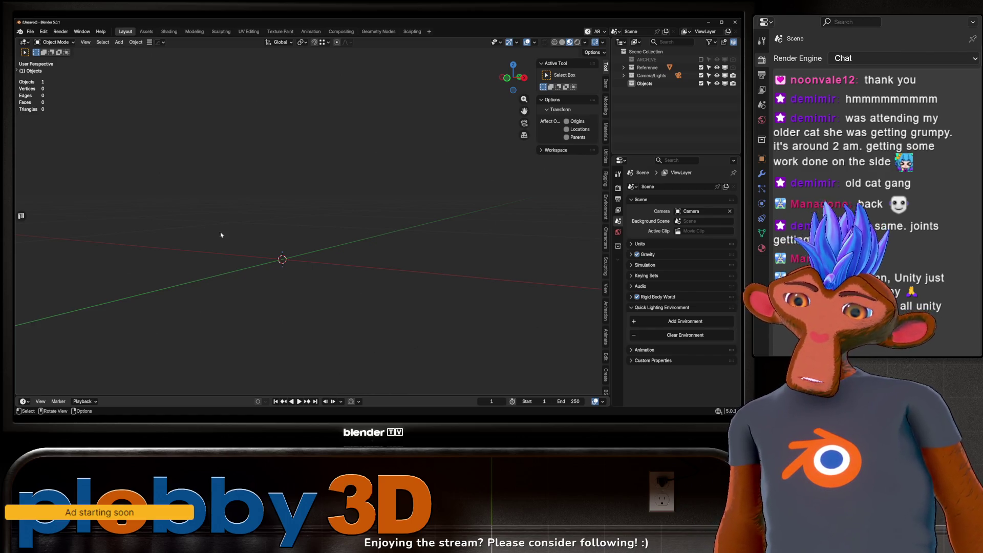
mouse_move(97, 290)
middle_down()
mouse_move(191, 261)
mouse_move(271, 271)
mouse_move(286, 239)
middle_up()
- Add a quad sphere, switch to solid shading, and scale it down to 0.325
key(shift+a)
mouse_move(300, 239)
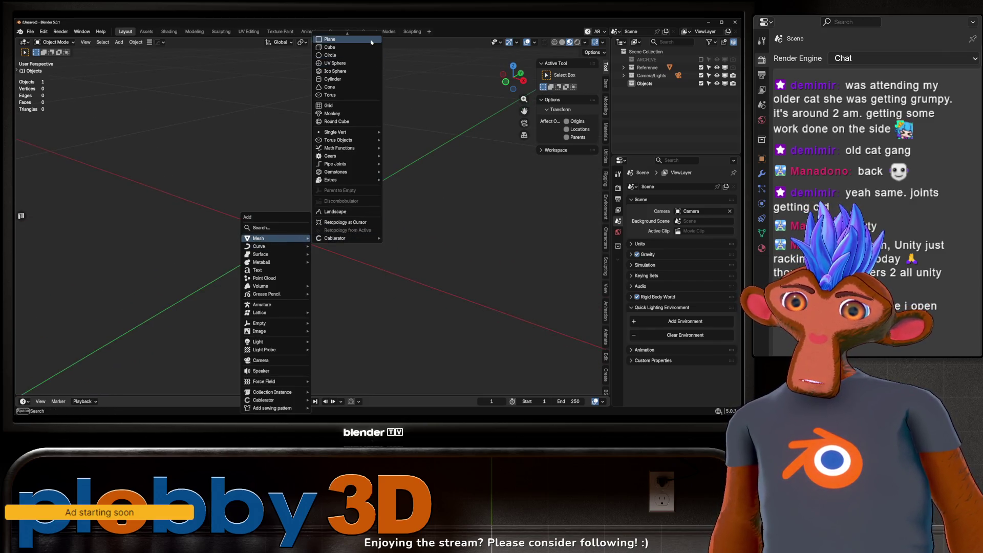
click(366, 38)
scroll(306, 172, down, 8)
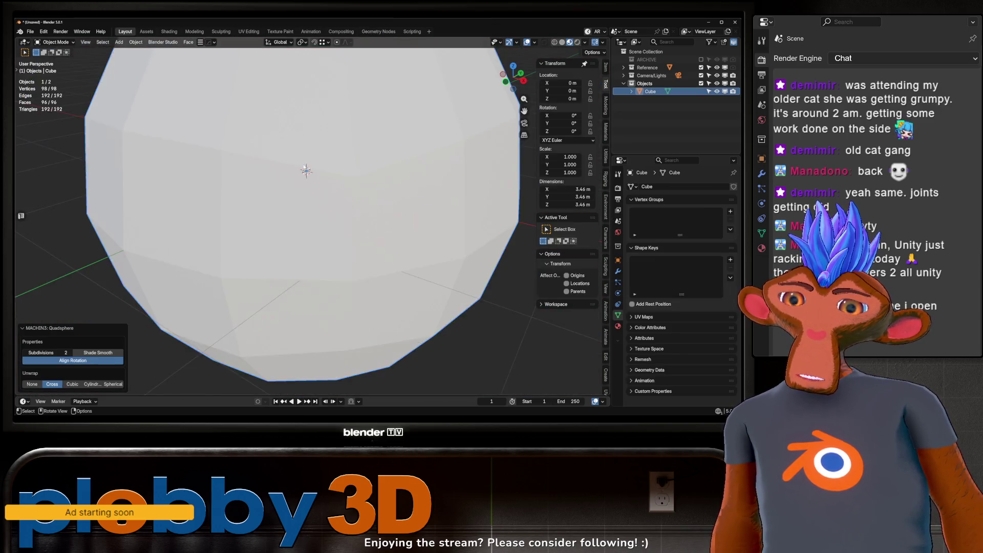
click(556, 43)
click(562, 43)
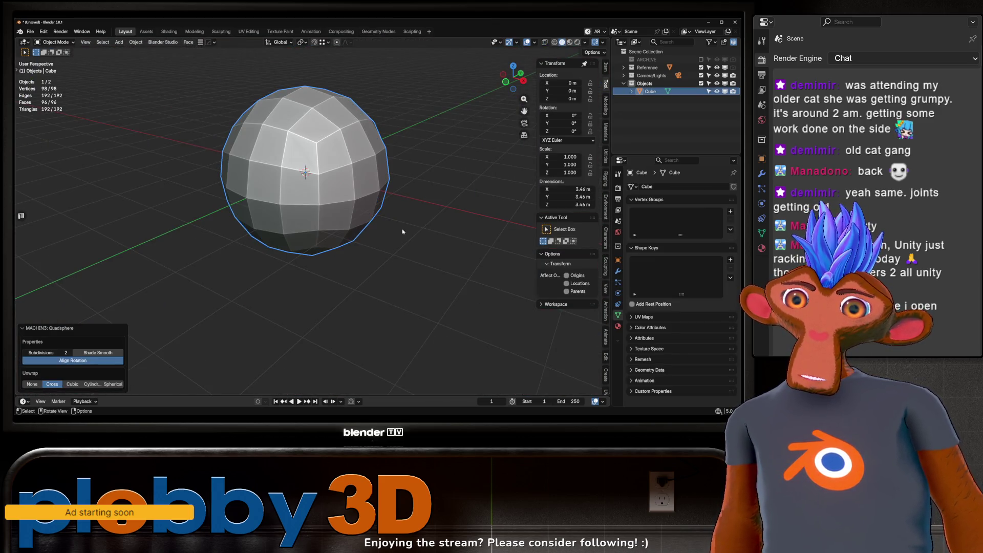
key(s)
click(277, 185)
scroll(277, 186, up, 4)
middle_drag(277, 186, 279, 233)
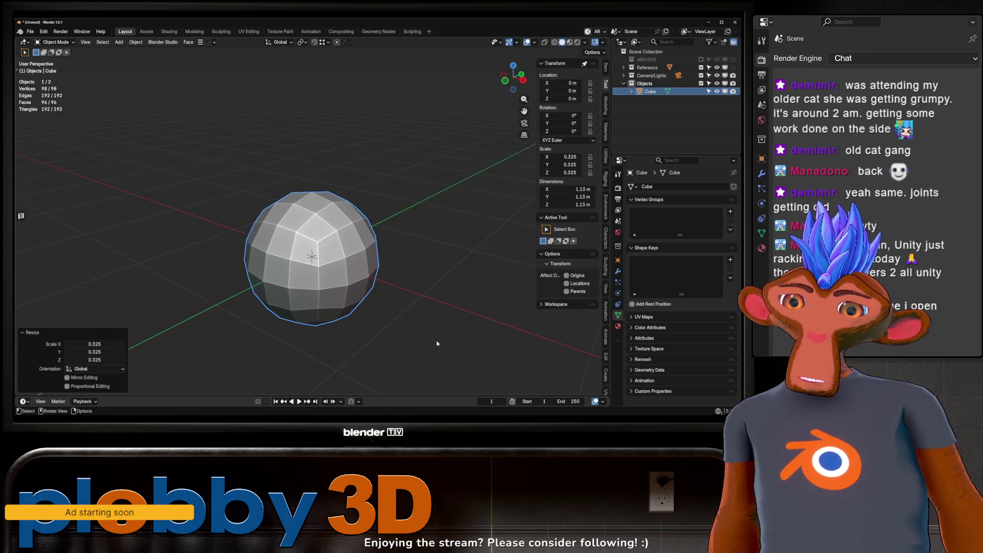
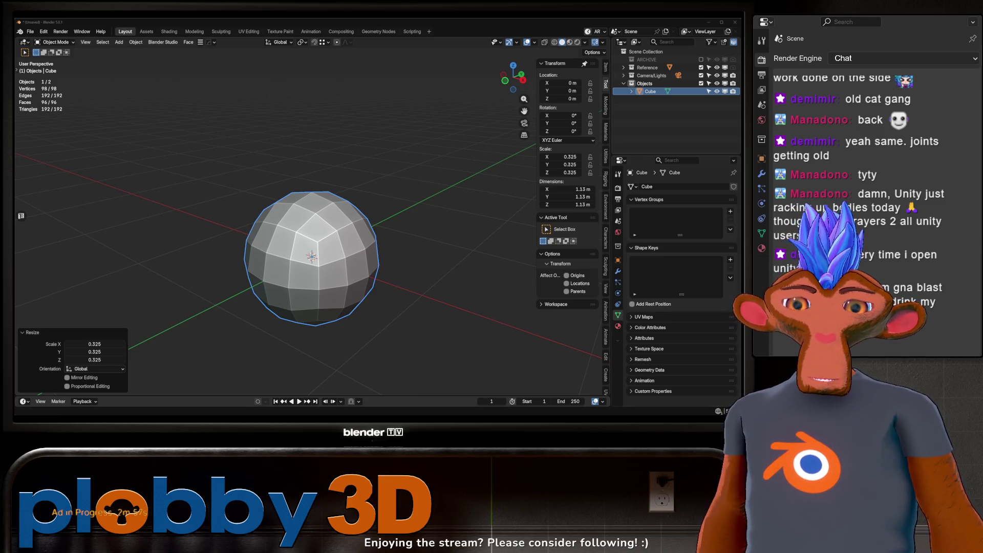
- Check the browser search results, then return to the Blender scene
key(alt+Tab)
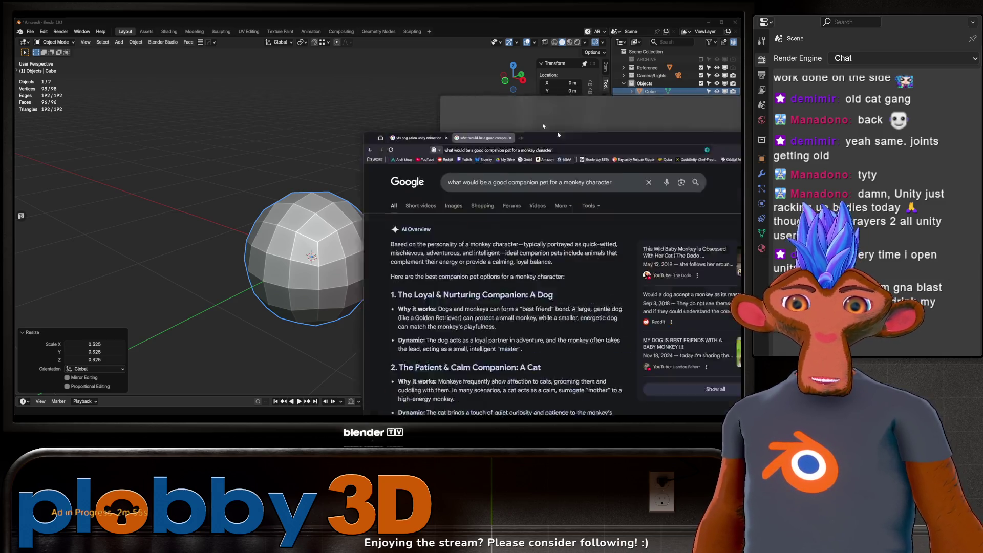
key(alt+Tab)
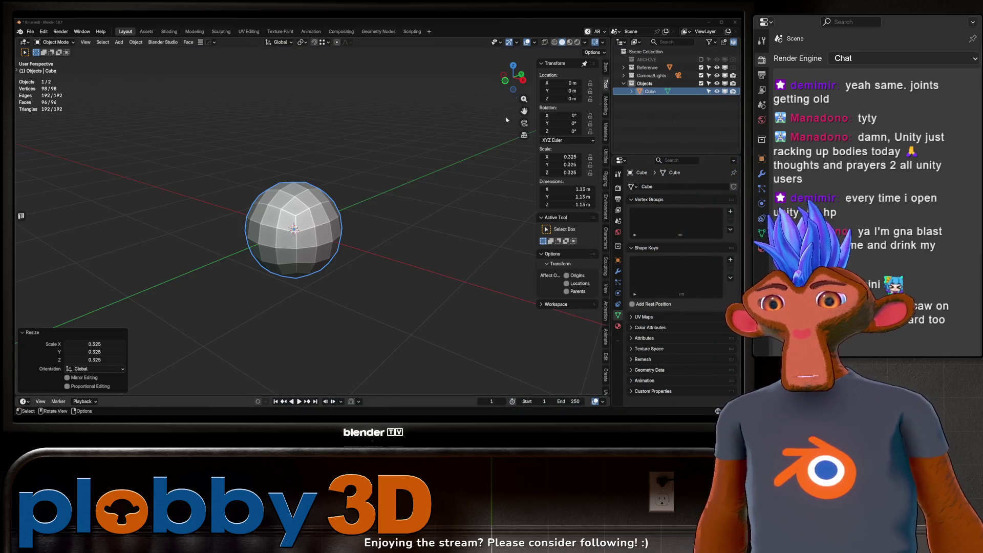
scroll(259, 241, up, 5)
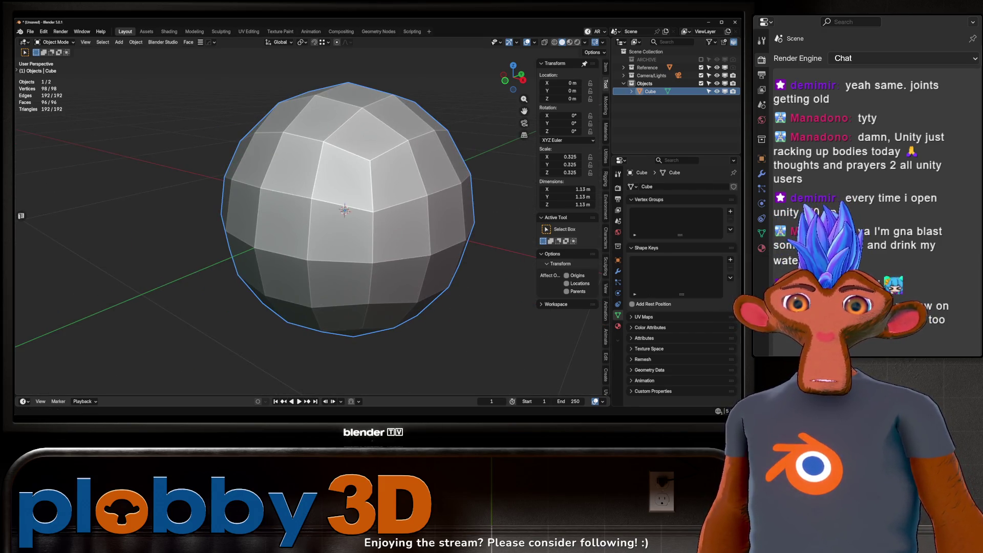
scroll(381, 237, down, 3)
- Orbit around the sphere, settle on Front Orthographic view, and bring up the Add menu
middle_drag(353, 238, 380, 236)
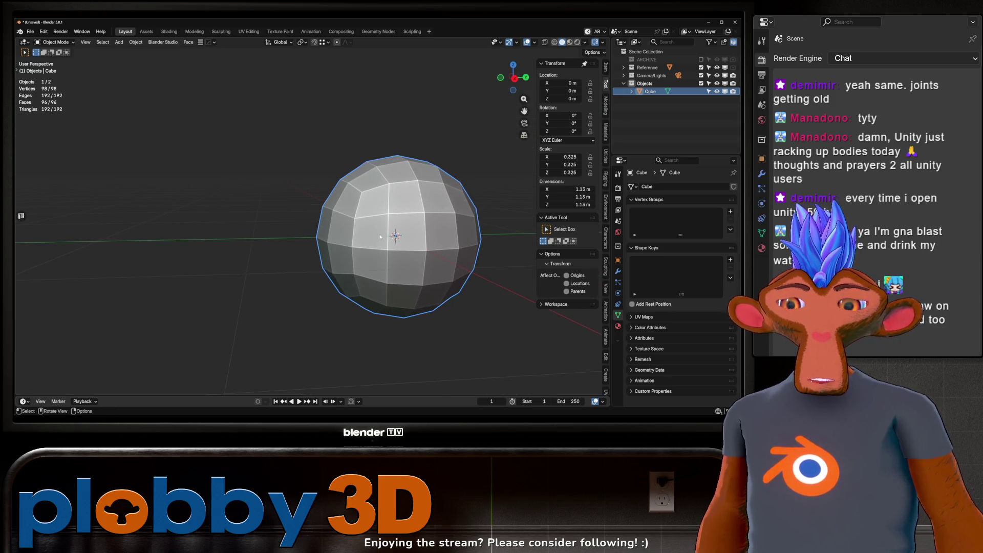
key(KP_3)
scroll(361, 235, down, 3)
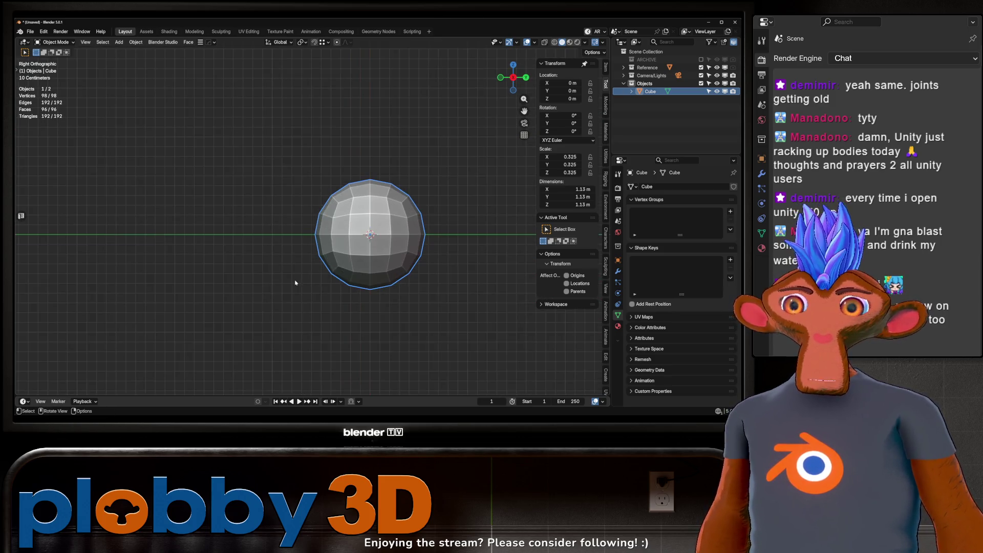
middle_drag(374, 222, 370, 224)
key(KP_1)
key(shift+a)
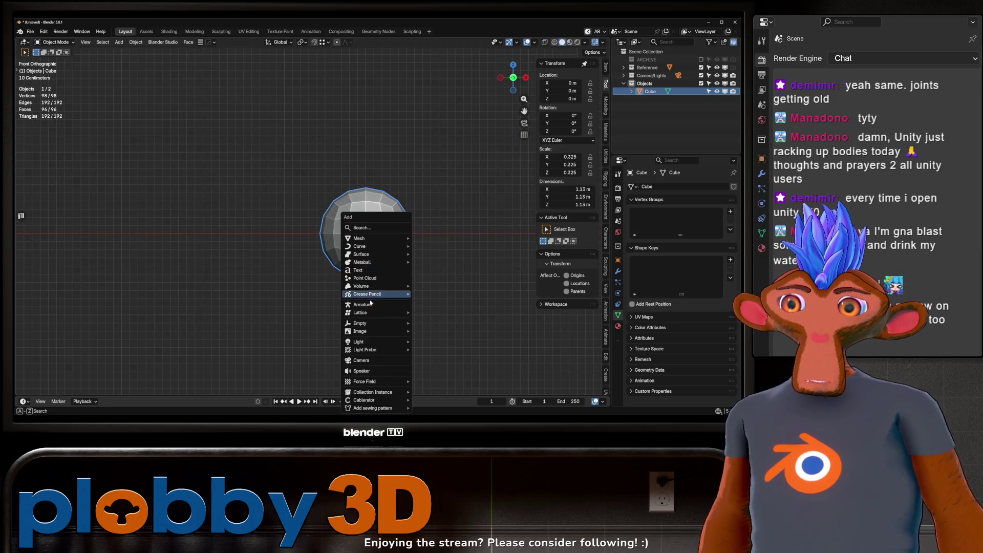
- Bring up and dismiss the Add menu several times without adding anything
mouse_move(371, 329)
key(Escape)
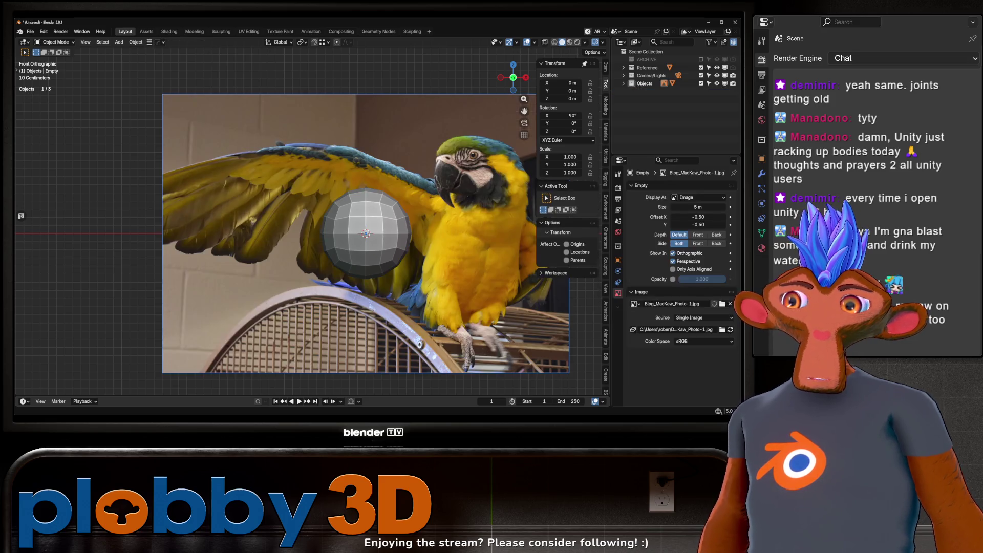
key(shift+a)
mouse_move(358, 192)
key(Escape)
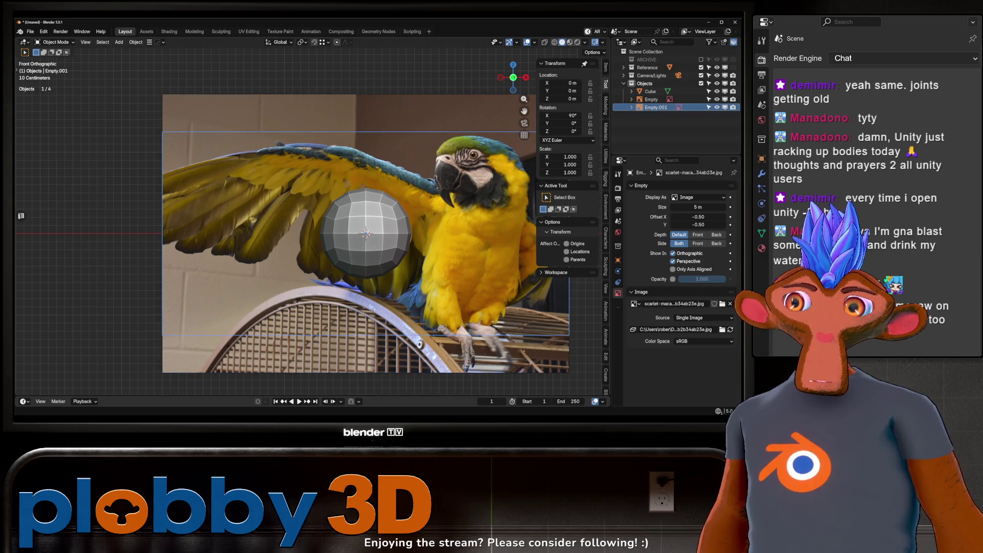
key(shift+a)
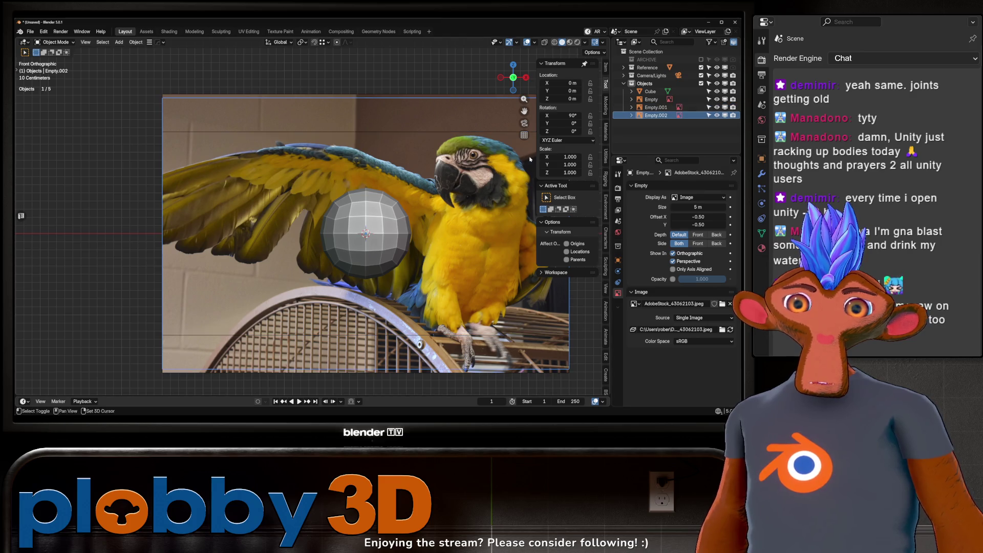
key(shift+a)
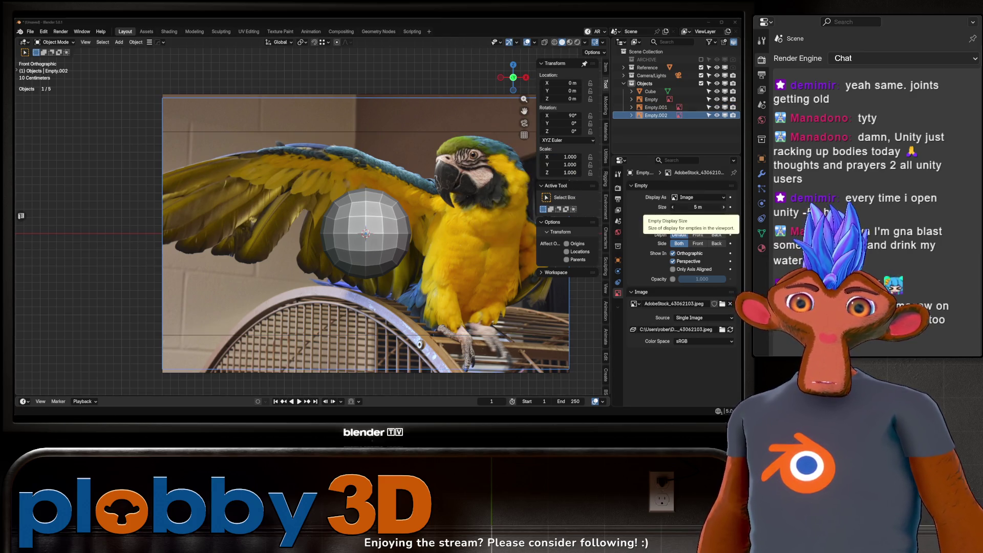
key(shift+a)
mouse_move(461, 207)
click(527, 209)
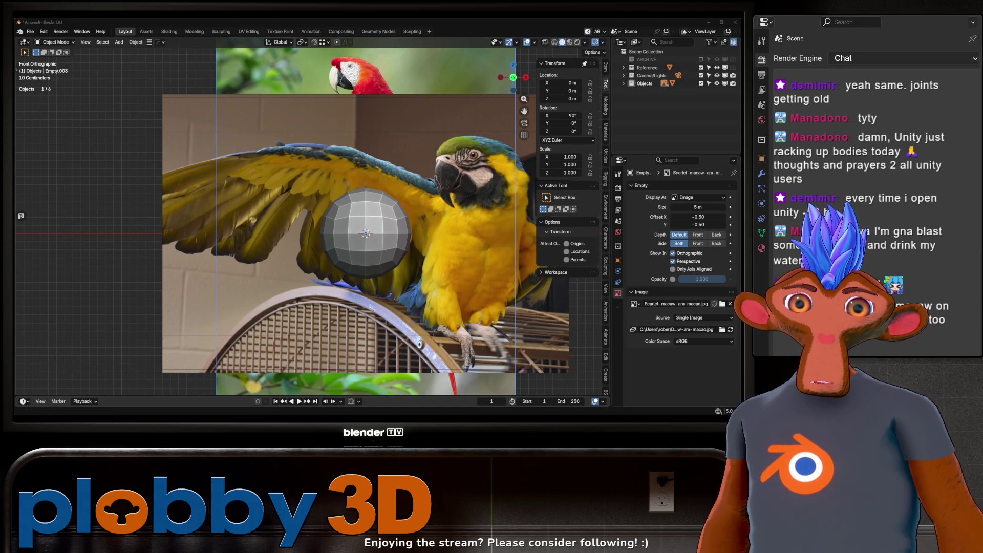
- Drop the Ara_ararauna macaw photo into the front view and save as macaw.blend
scroll(370, 205, down, 3)
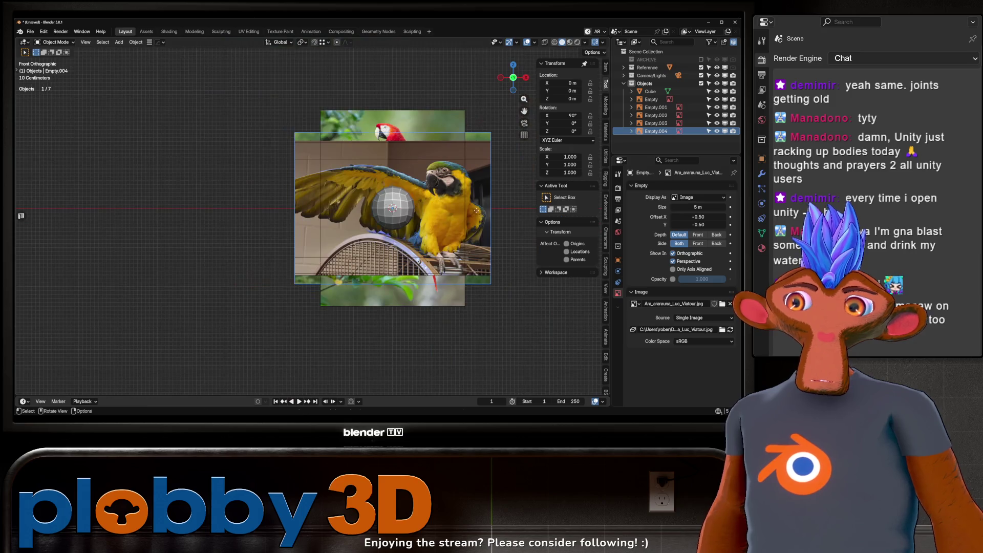
drag(287, 154, 370, 147)
shift+middle_drag(371, 147, 333, 159)
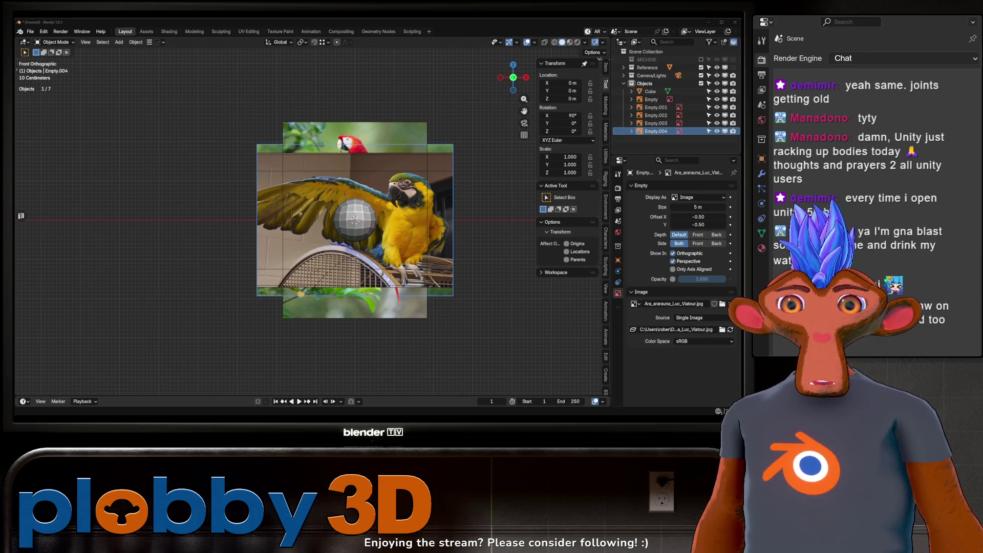
key(ctrl+s)
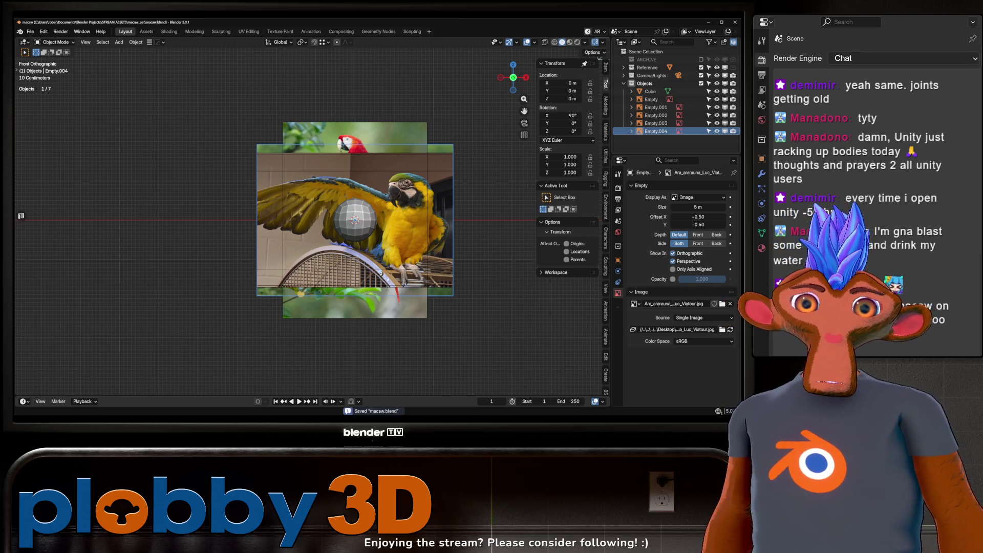
- Pack all referenced images into macaw.blend and save it
click(31, 32)
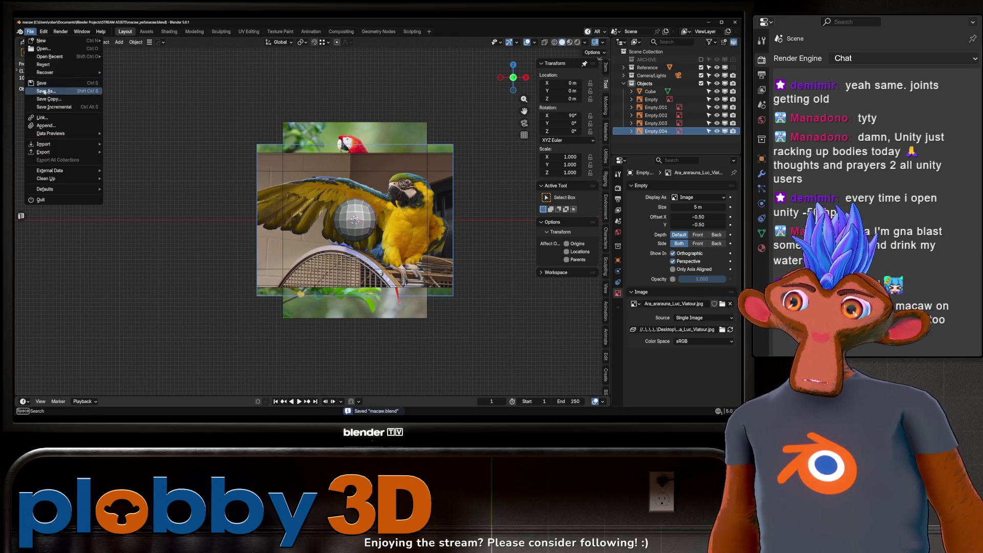
mouse_move(76, 169)
click(136, 180)
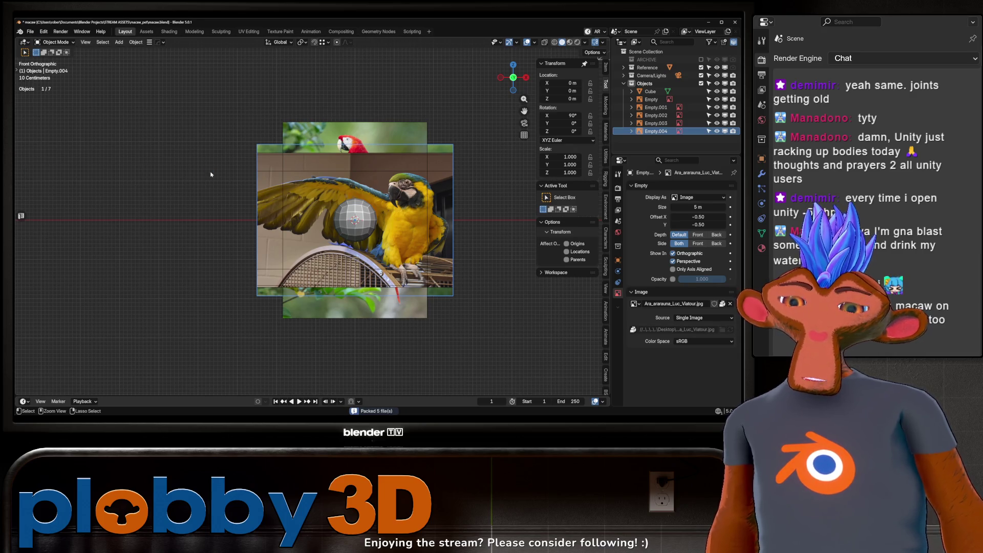
key(ctrl+s)
- Open the recent dragon_animation1.blend, pack its resources and save it
click(31, 31)
mouse_move(51, 56)
click(133, 59)
click(31, 32)
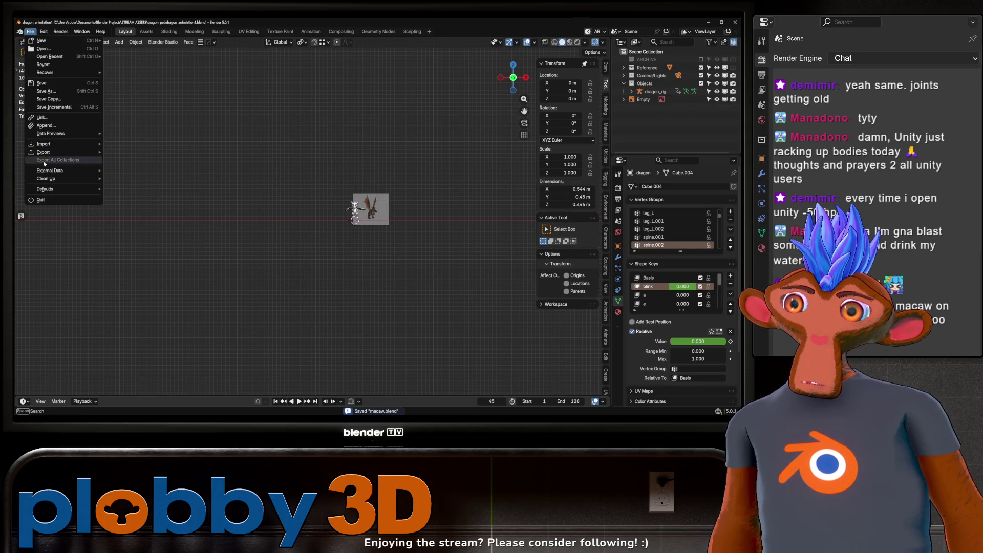
mouse_move(76, 170)
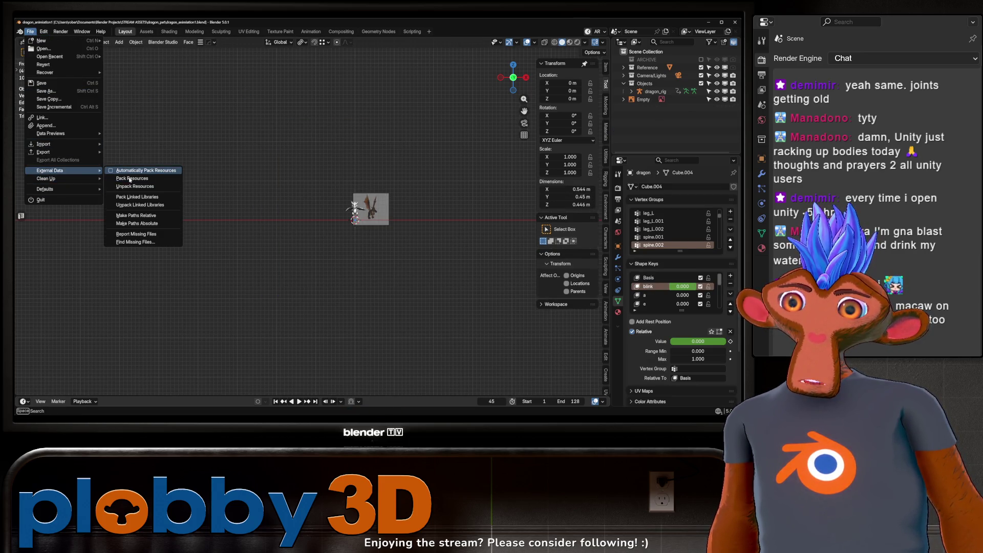
click(129, 178)
key(ctrl+s)
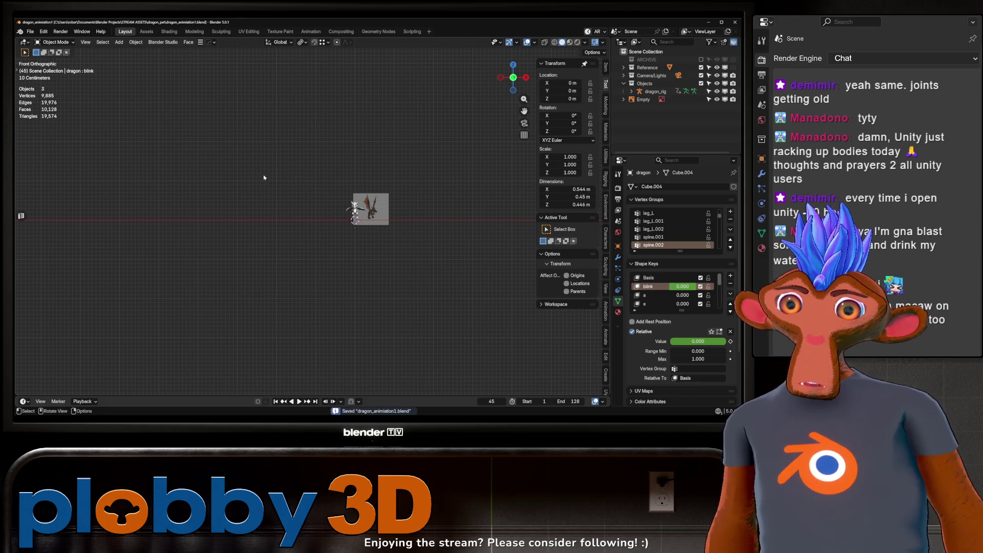
- Reopen macaw.blend from the recent files list
scroll(392, 220, up, 6)
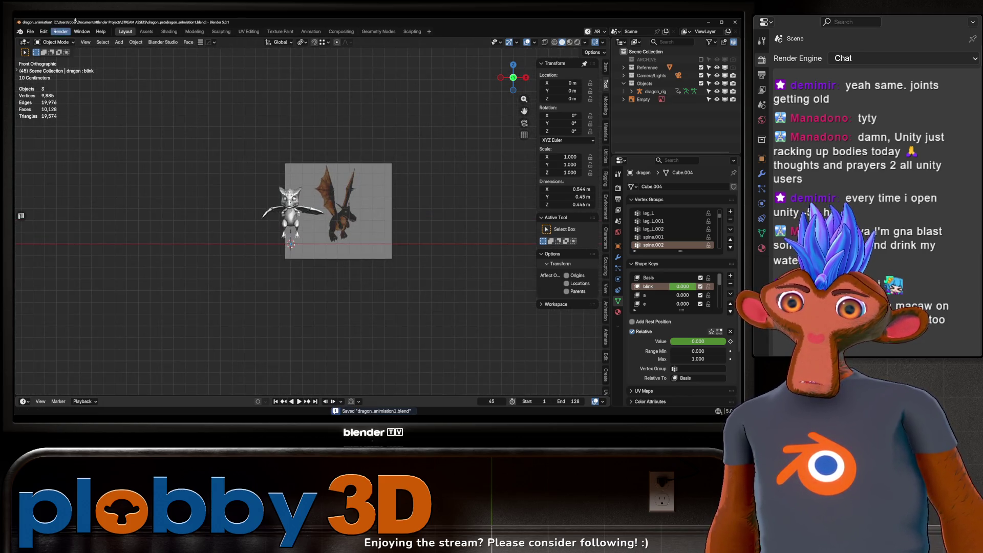
click(28, 31)
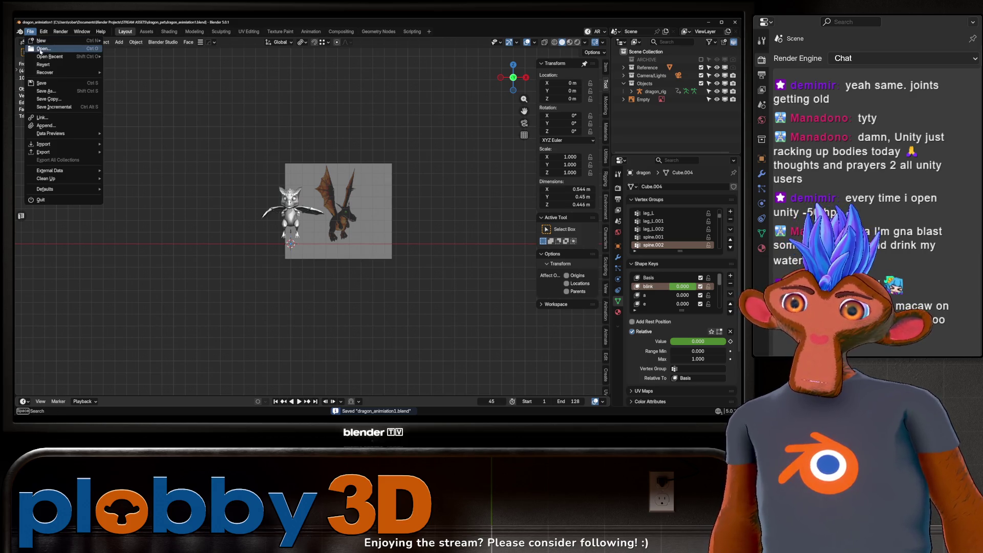
mouse_move(77, 57)
click(137, 65)
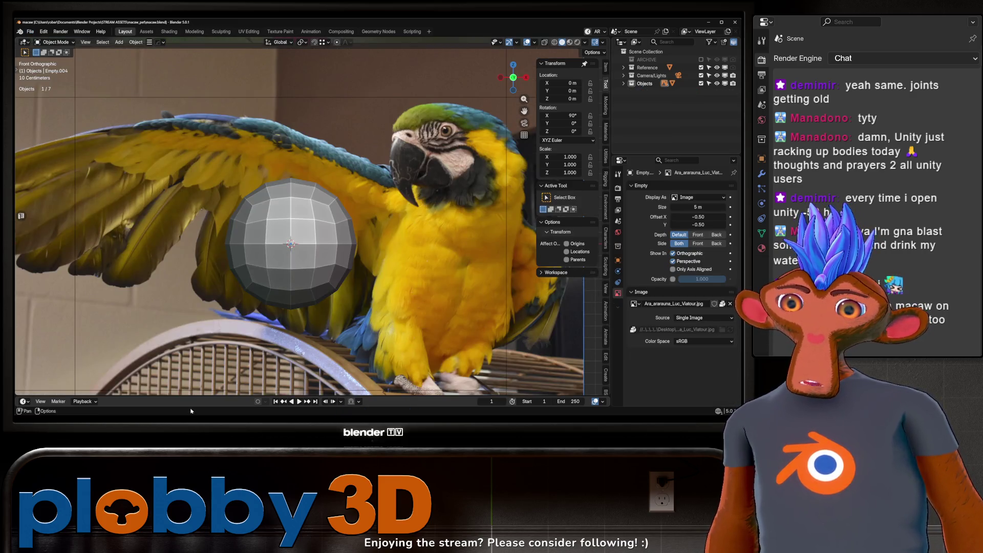
mouse_move(218, 416)
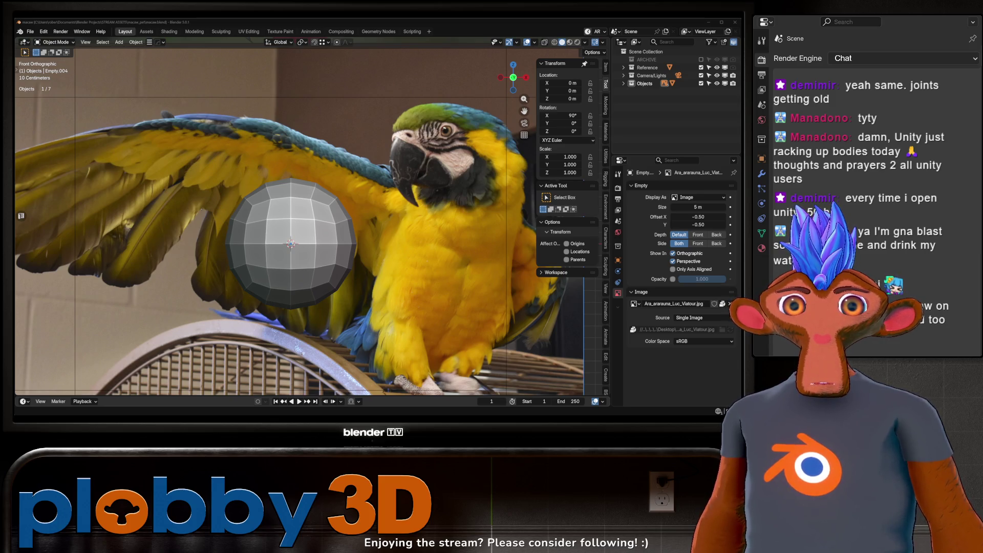
scroll(342, 227, down, 6)
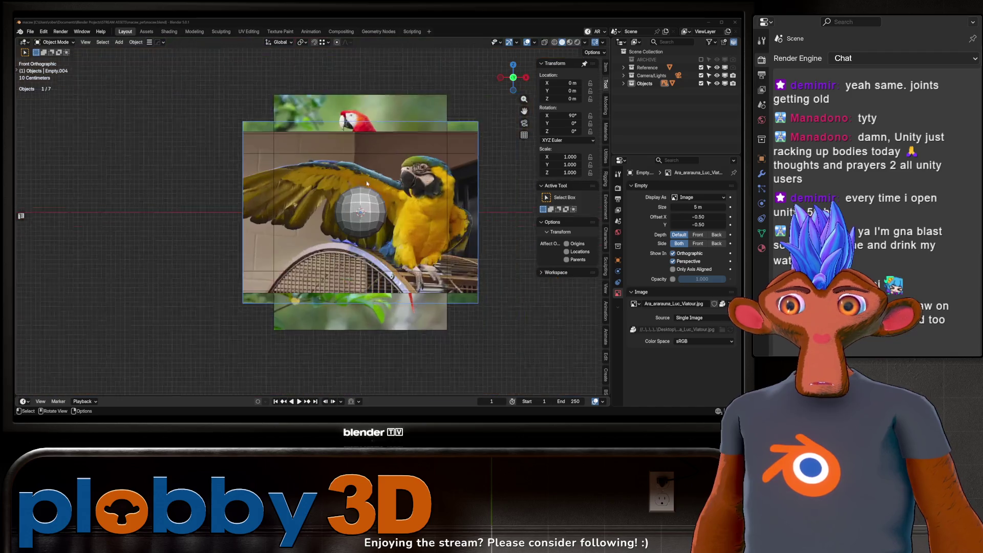
- Move the blue-and-yellow macaw photo to the left of the sphere
scroll(329, 262, up, 2)
scroll(325, 262, down, 2)
click(422, 275)
key(g)
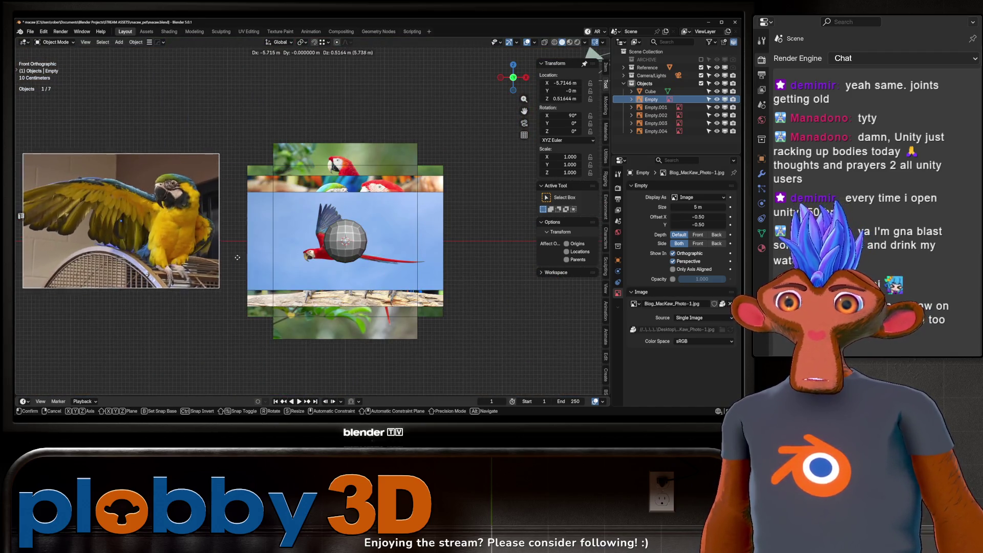
click(179, 256)
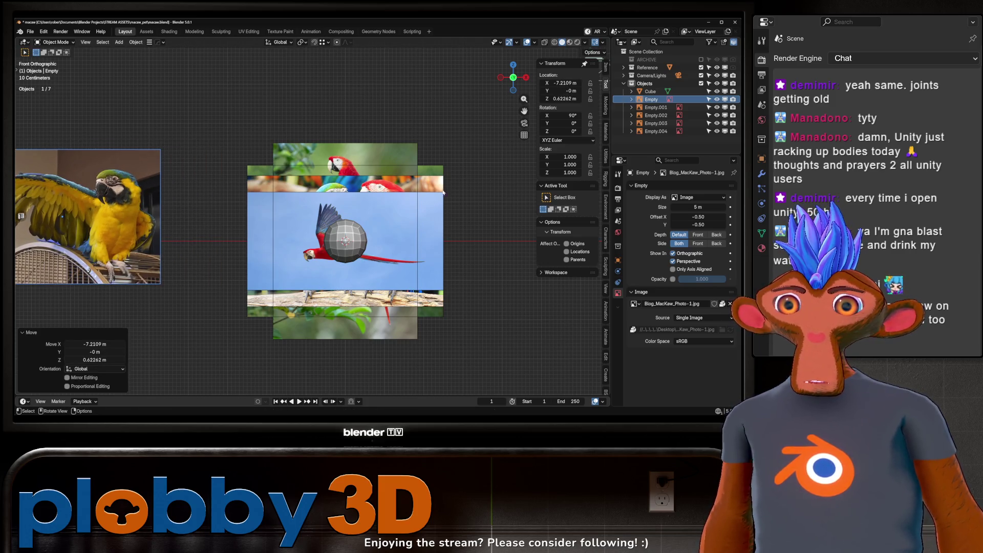
- Rotate Empty.001 90° around X, raise the scarlet macaw image, and rotate Empty.003 90° around Z
click(425, 225)
key(g)
right_click(470, 219)
text(rx90)
key(Return)
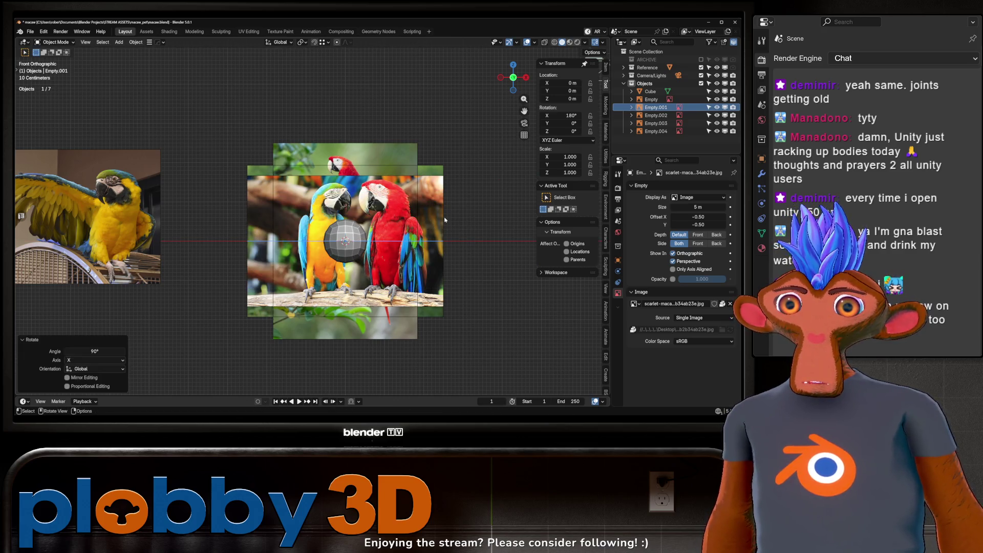
drag(415, 174, 414, 107)
text(rz90)
key(Return)
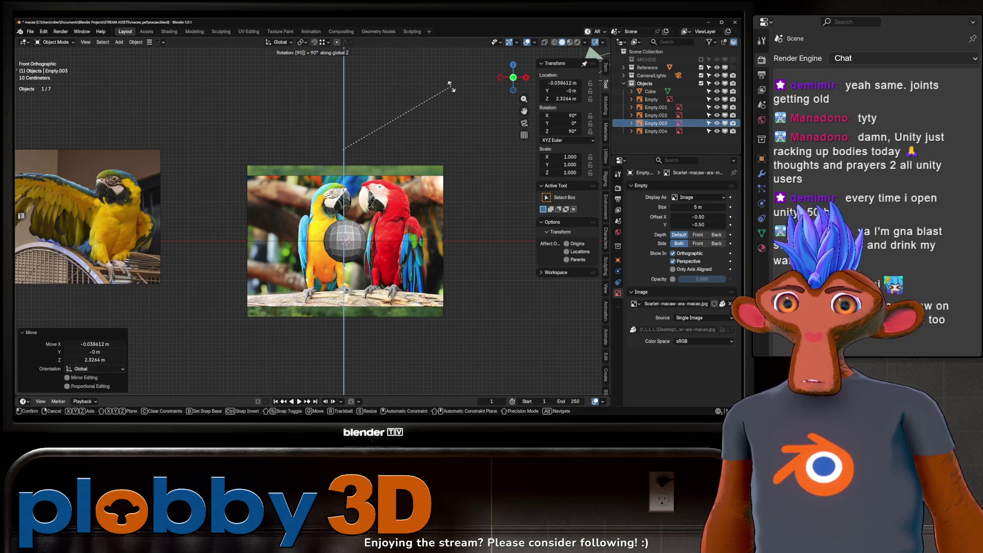
- Reposition the two-parrots and flying-macaw images, then reset Empty.002 to the origin and frame it
click(440, 226)
key(g)
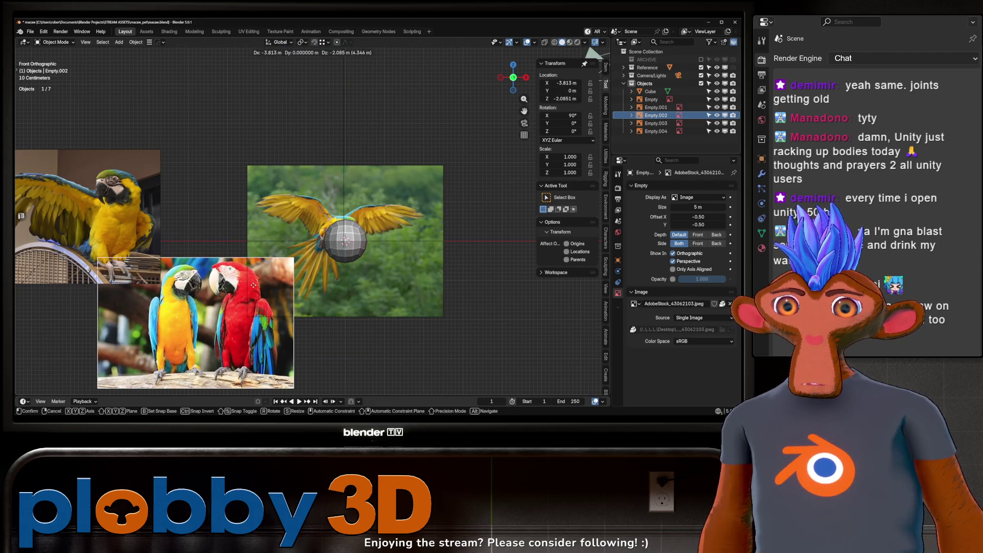
click(445, 225)
drag(446, 226, 627, 174)
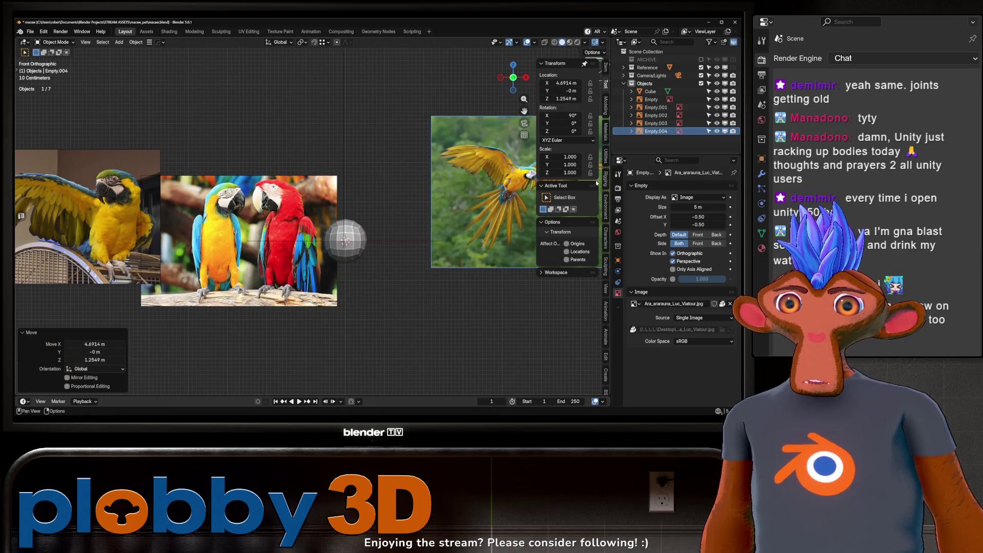
shift+middle_drag(279, 239, 234, 239)
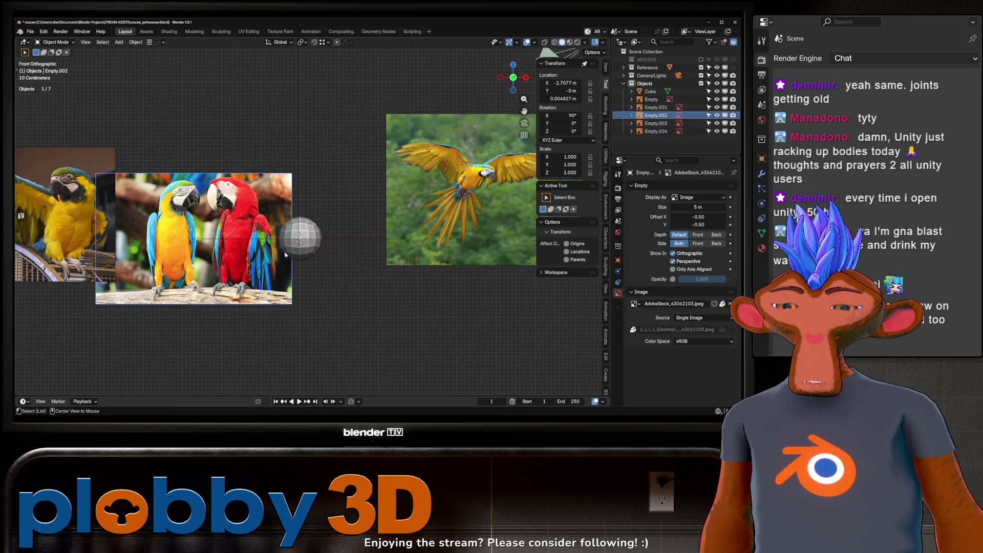
key(alt+g)
key(KP_Decimal)
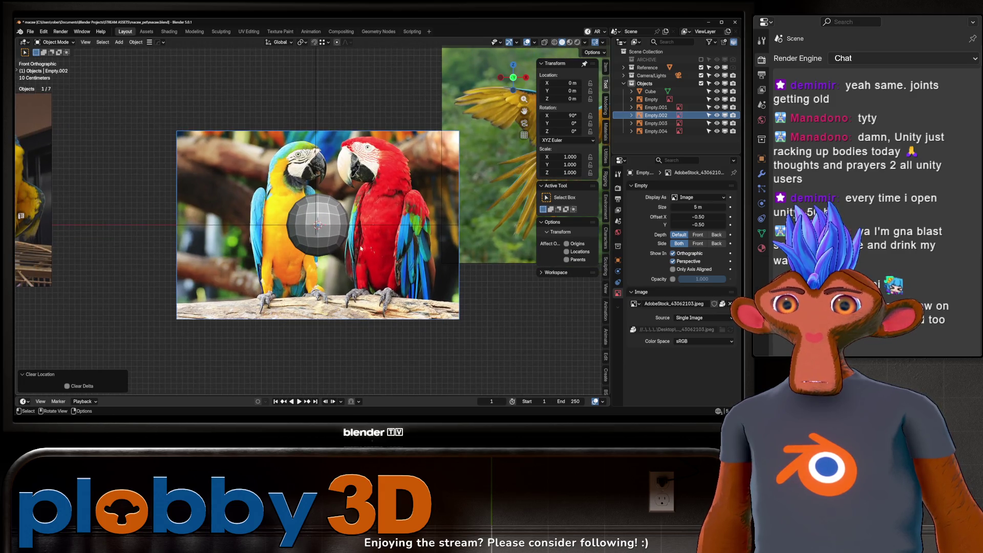
- Scale the two-macaw image to 1.331 and shift it so the sphere covers the yellow macaw
key(s)
click(375, 256)
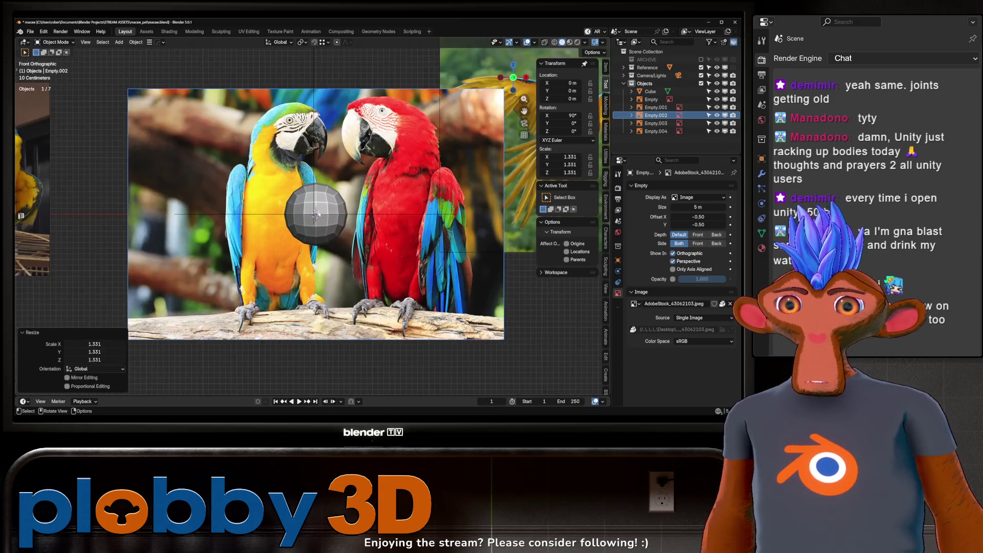
key(g)
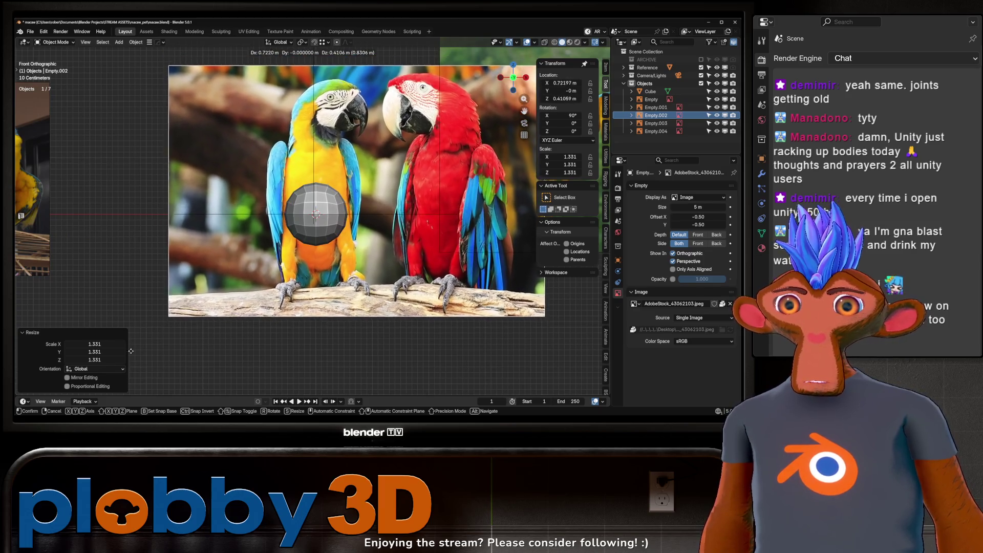
click(129, 356)
scroll(337, 194, down, 2)
scroll(337, 194, up, 1)
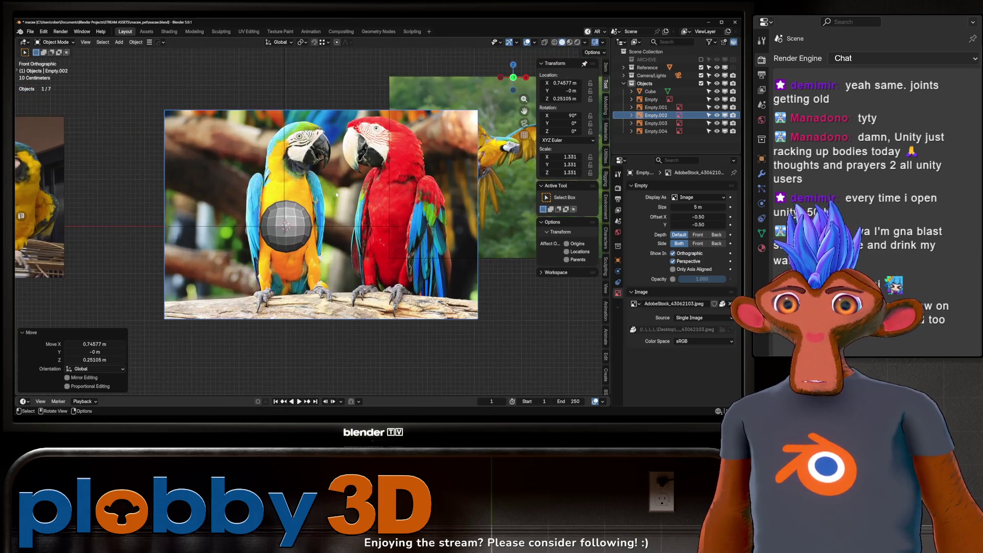
key(KP_3)
scroll(359, 258, down, 2)
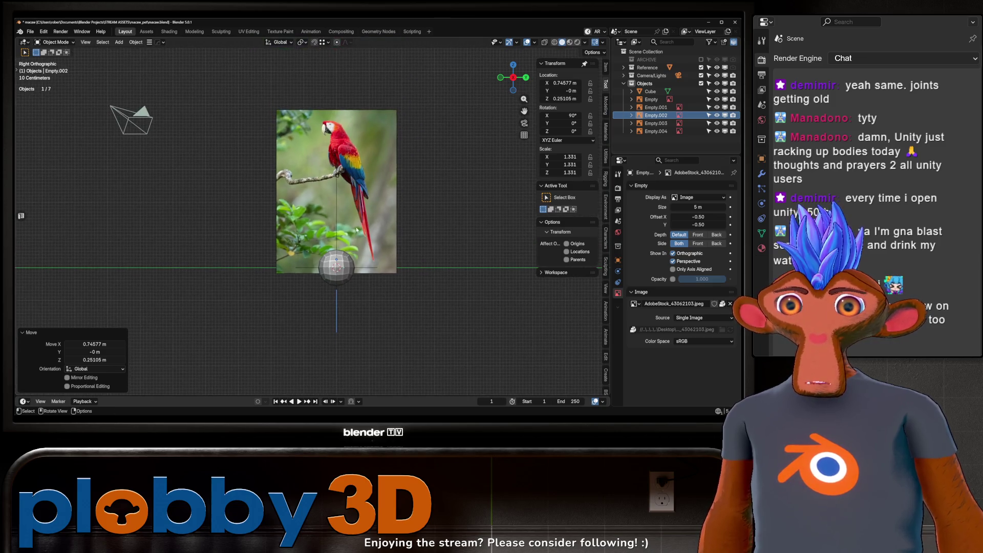
- Scale the side-view scarlet macaw image to 1.834, then lower it and slide it sideways
click(332, 220)
key(g)
key(z)
key(Escape)
key(s)
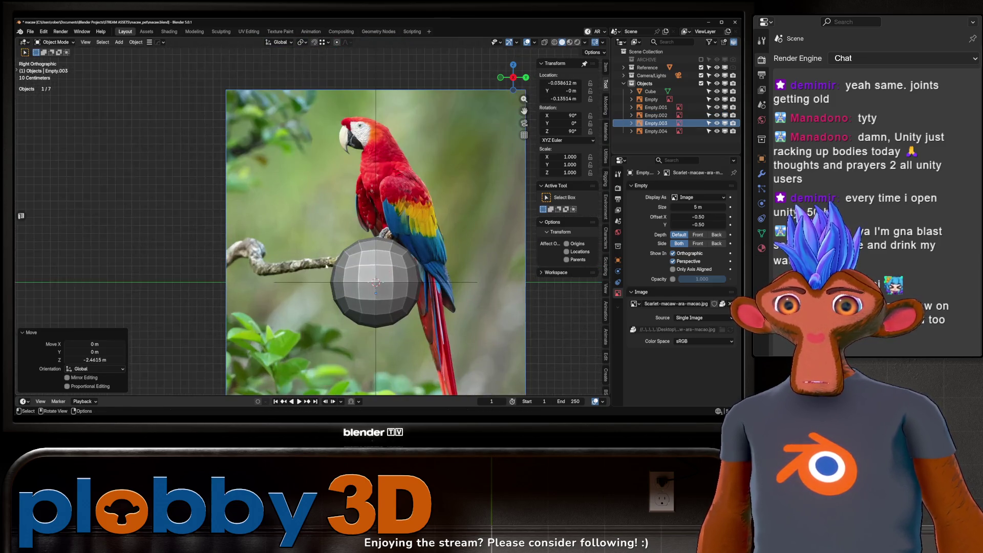
scroll(402, 201, up, 1)
click(402, 201)
key(g)
key(z)
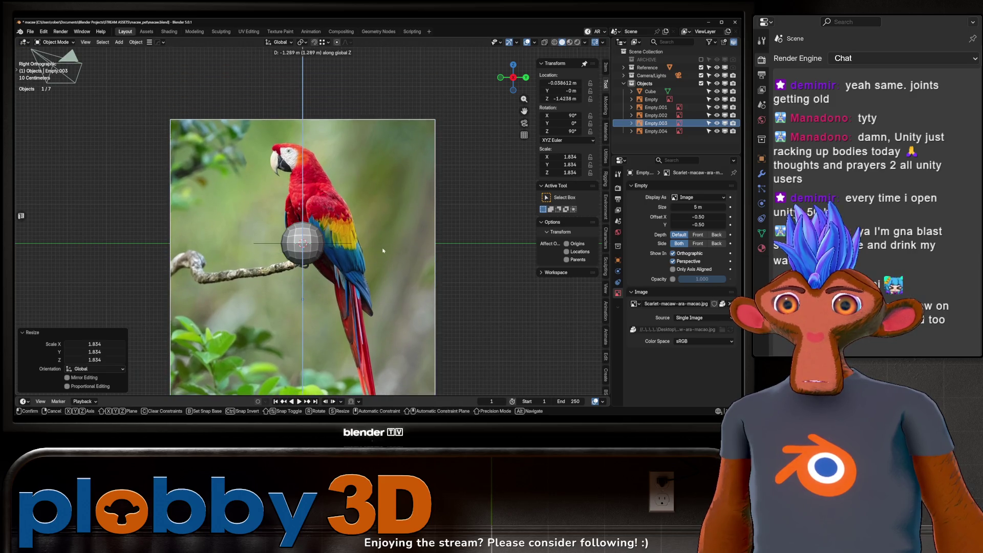
click(389, 247)
key(g)
click(368, 244)
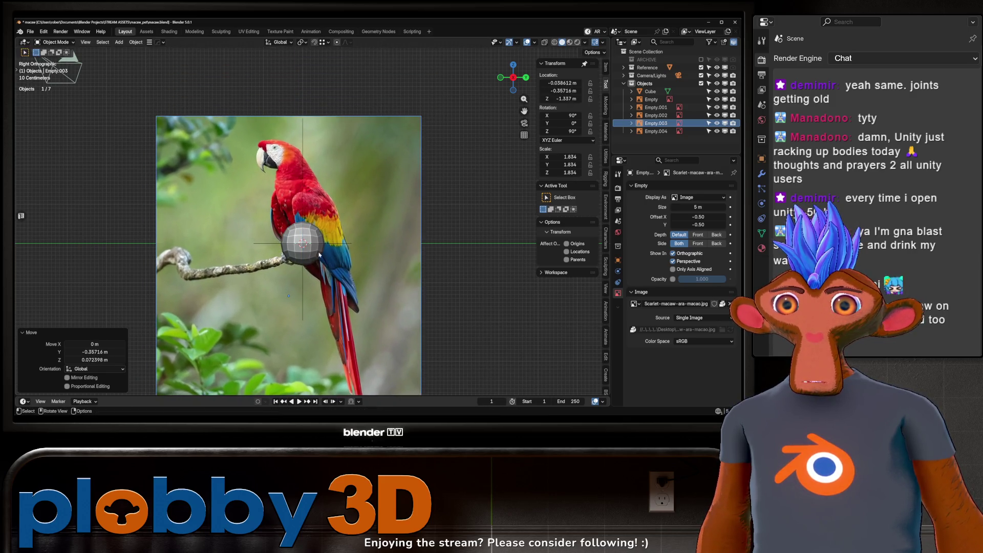
scroll(367, 244, up, 3)
- Move the sphere up onto the scarlet macaw's head
click(312, 279)
key(g)
click(297, 126)
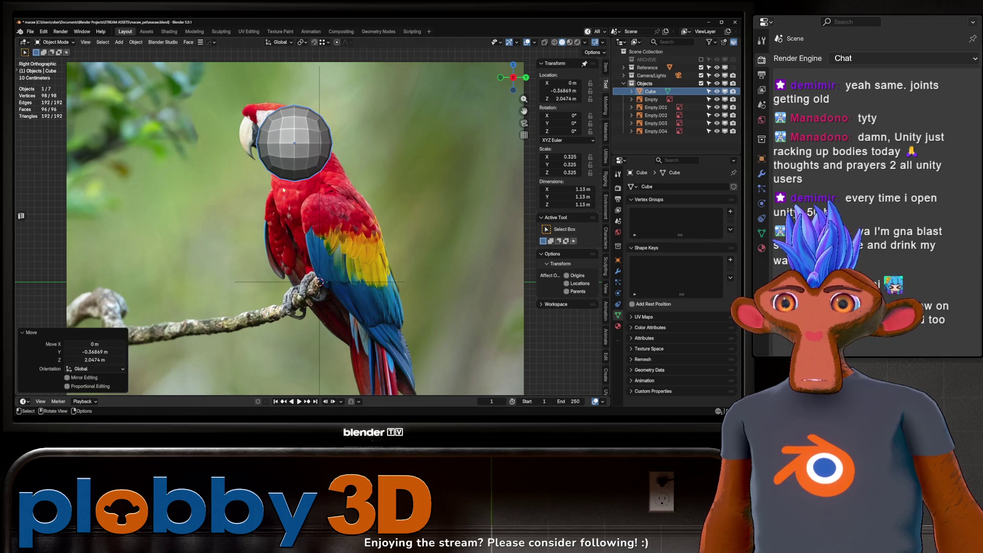
scroll(262, 154, up, 3)
scroll(270, 177, down, 5)
scroll(278, 196, up, 2)
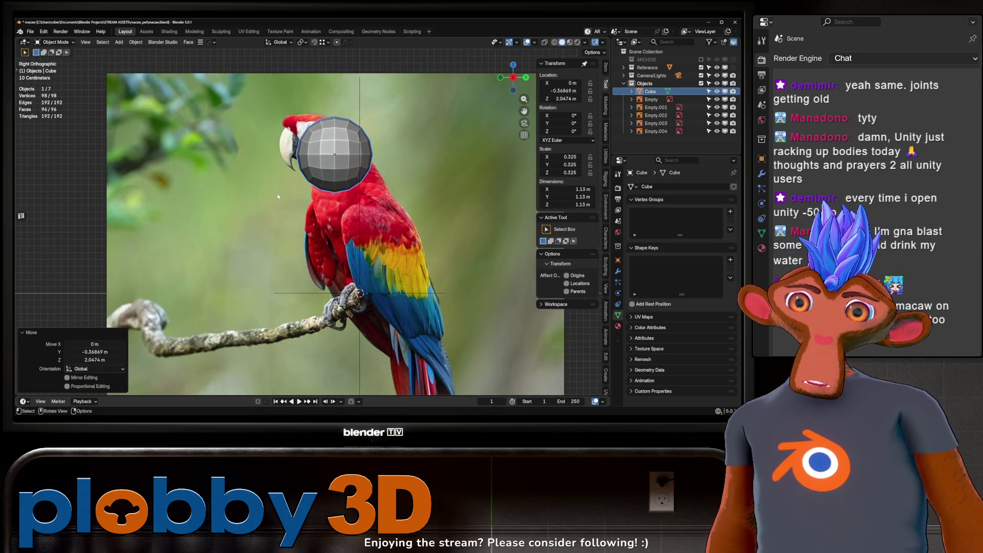
click(328, 177)
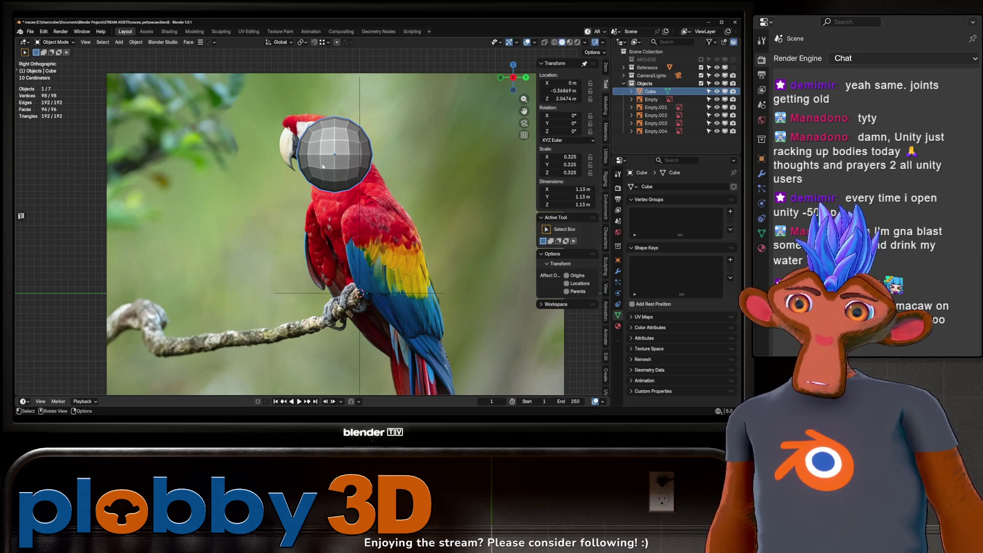
scroll(323, 163, up, 4)
- In front view, lower the sphere onto the yellow macaw's head and shrink it
key(KP_1)
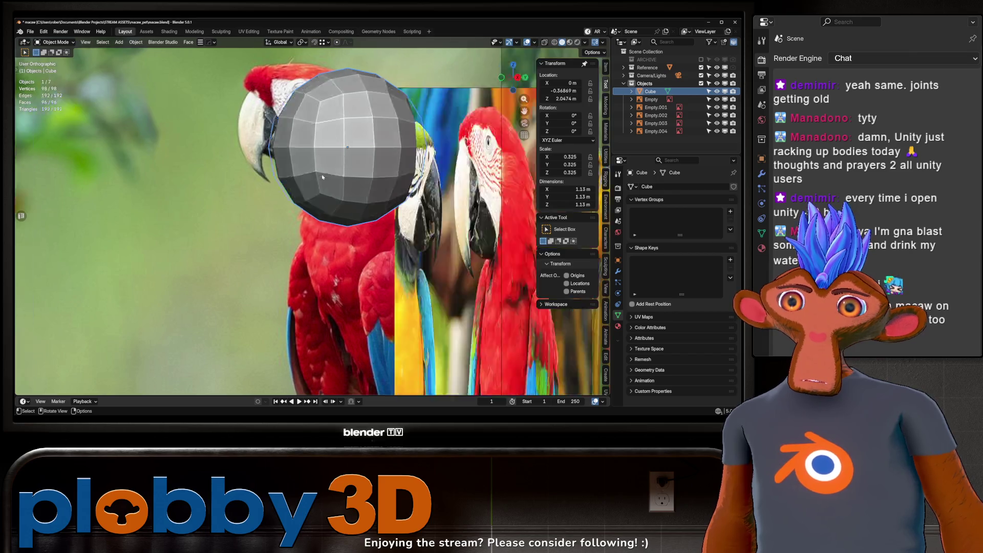
scroll(327, 164, down, 5)
key(g)
key(z)
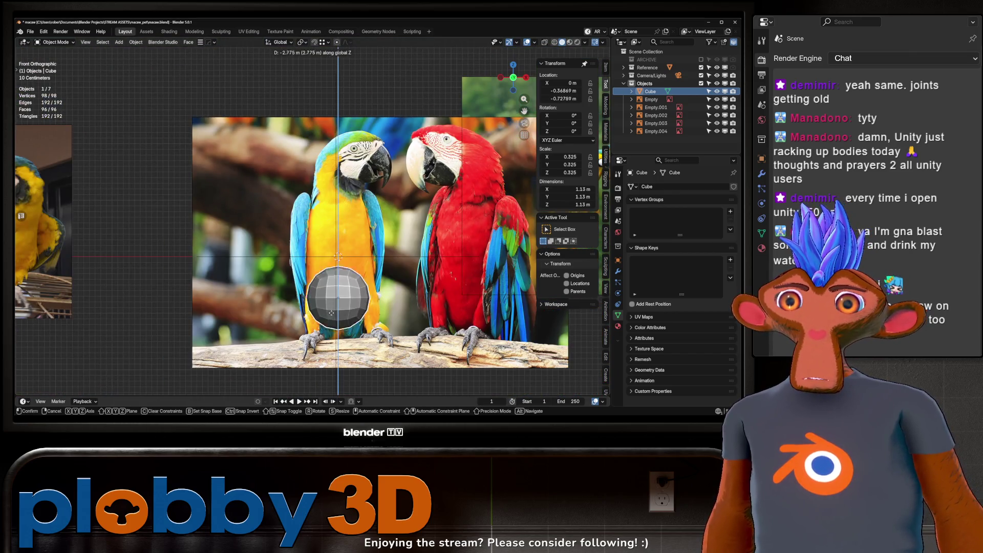
click(358, 177)
key(s)
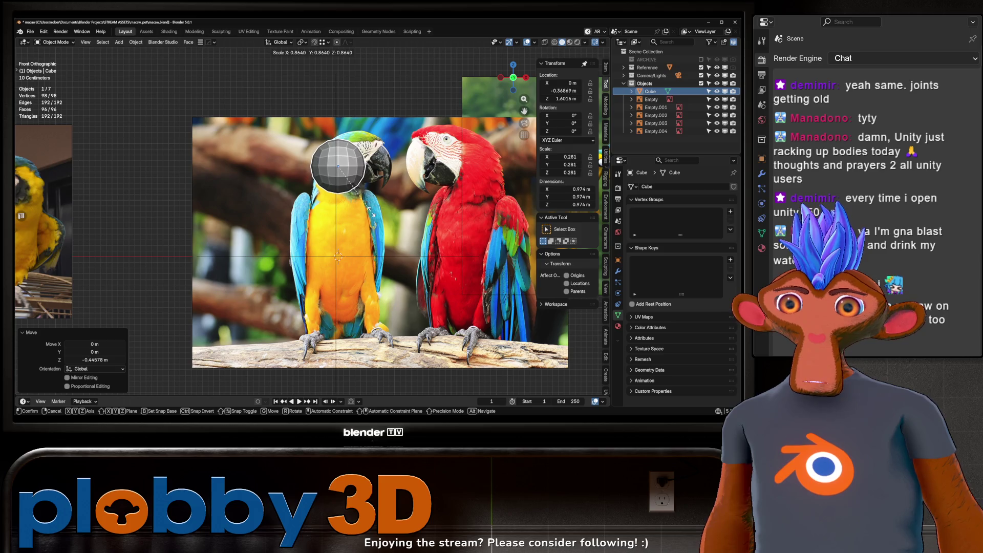
click(366, 203)
key(g)
key(z)
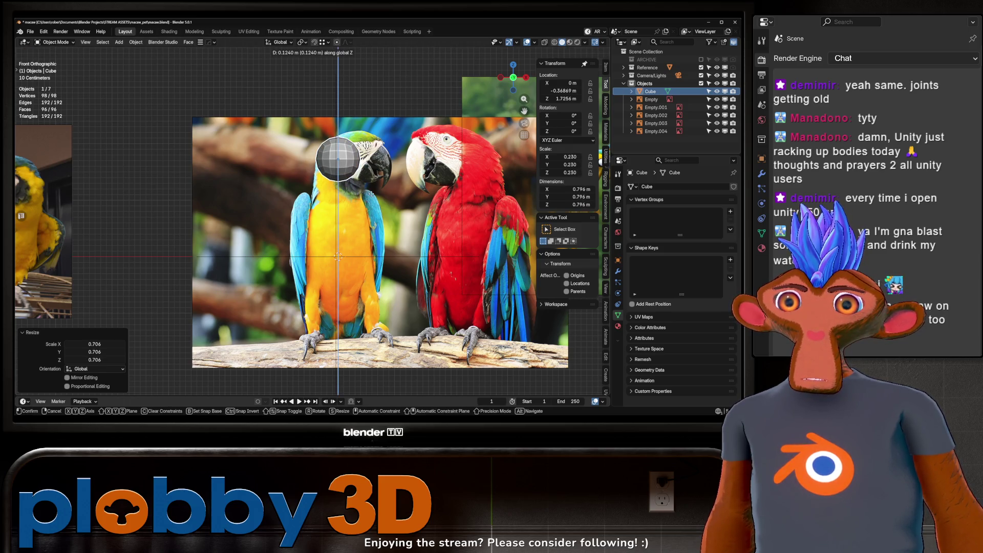
click(326, 180)
- In side view, lower the scarlet macaw image so its head lines up with the sphere
key(KP_3)
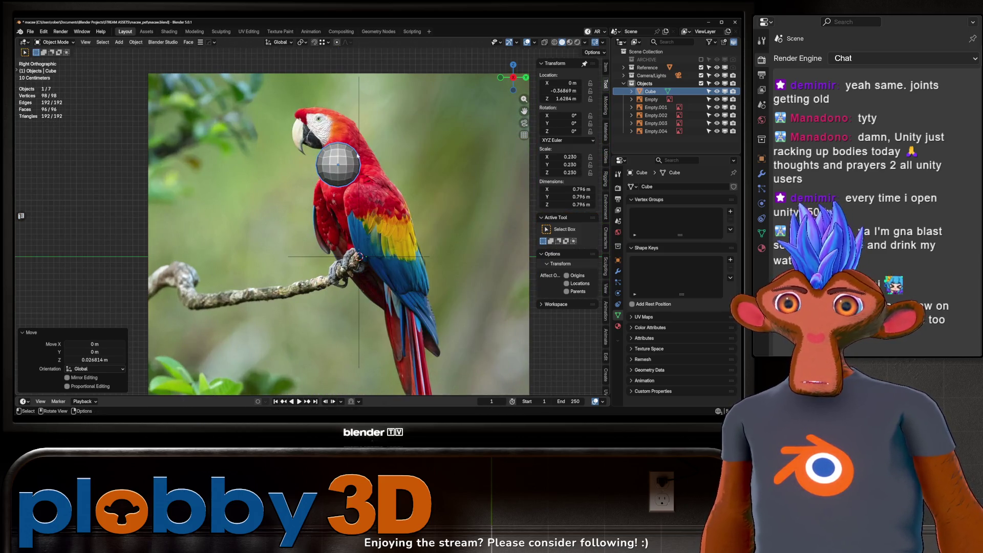
key(KP_1)
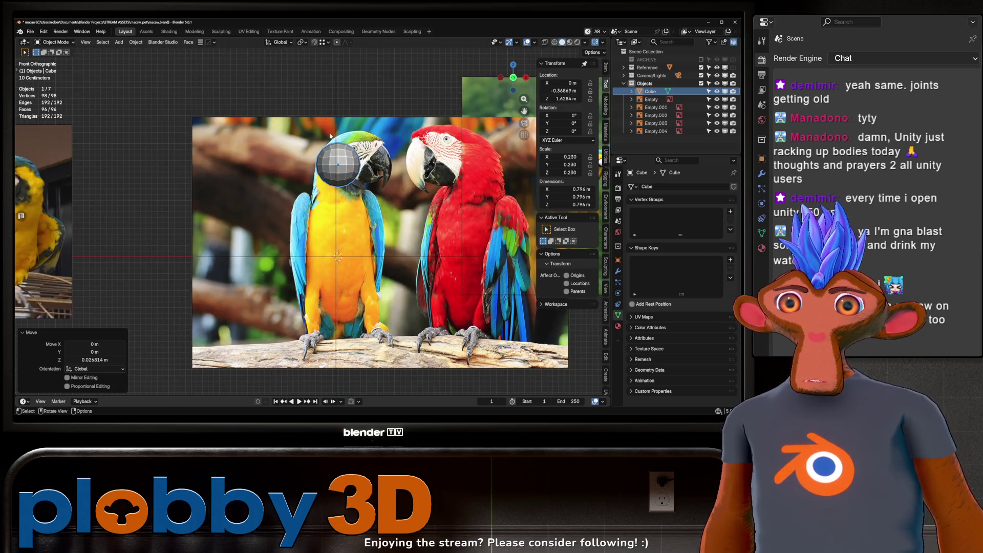
key(KP_3)
click(385, 240)
key(g)
key(z)
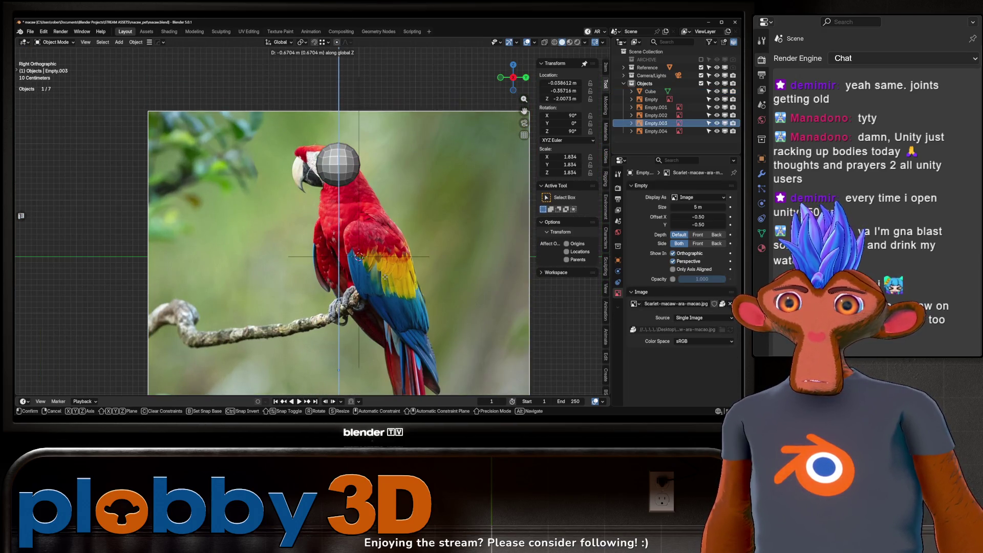
click(384, 265)
key(KP_1)
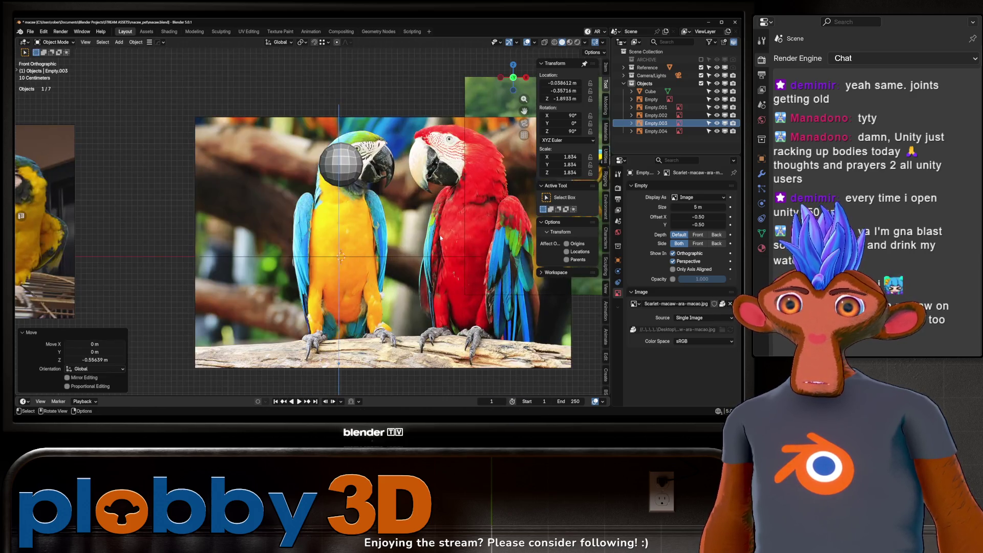
- Move Empty through Empty.004 into the Reference collection and expand it
scroll(336, 165, up, 2)
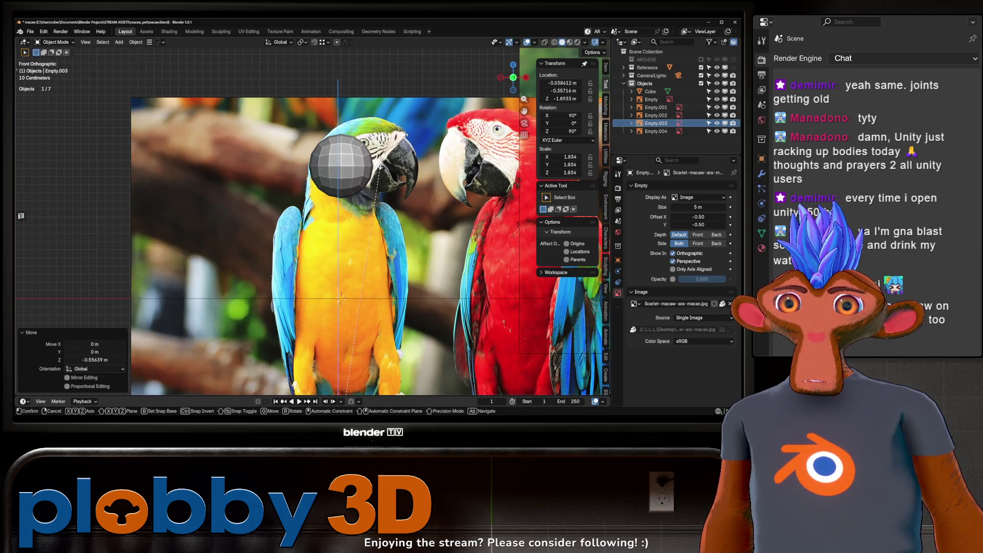
click(651, 99)
shift+click(655, 132)
drag(656, 132, 648, 67)
click(623, 67)
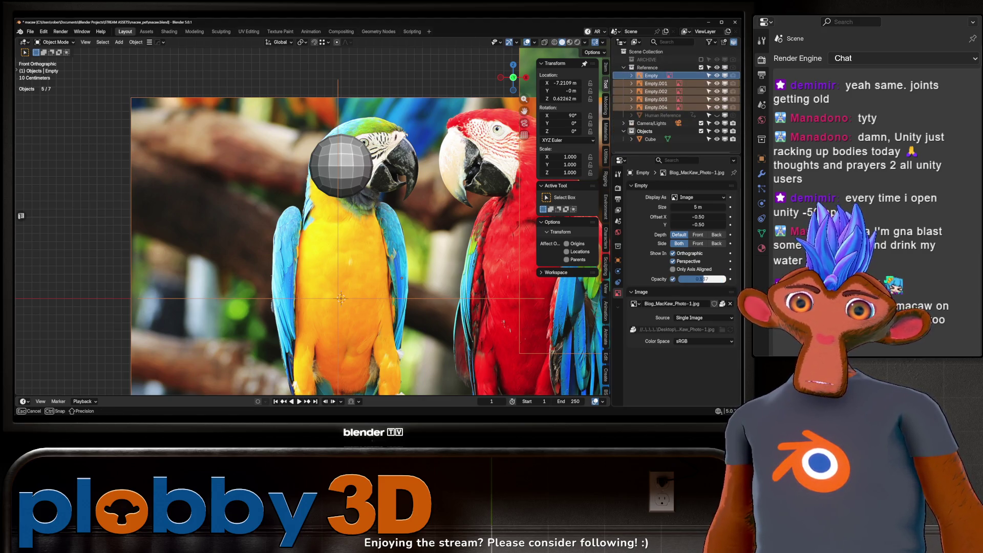
- Copy the 0.537 opacity and image display setting to all selected reference images
right_click(674, 281)
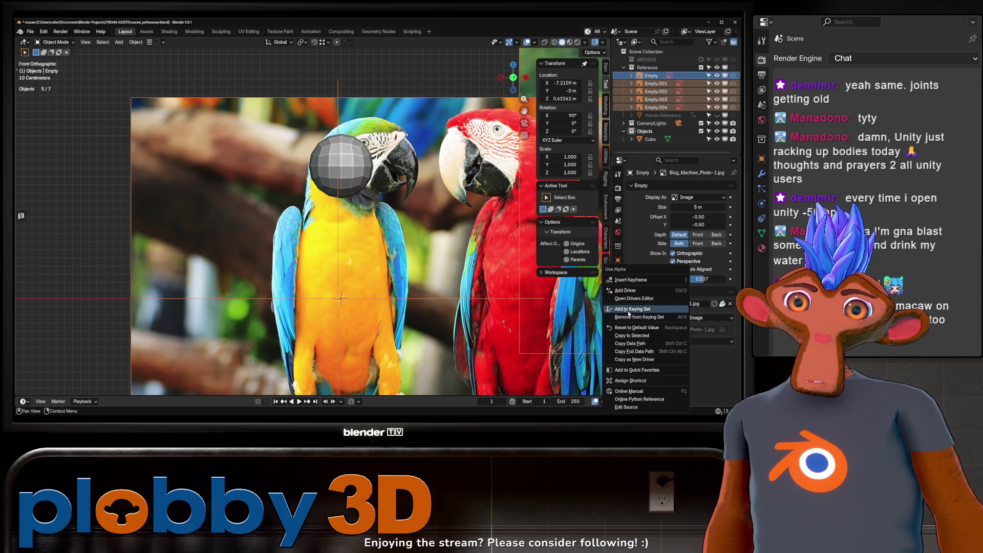
click(626, 341)
right_click(688, 305)
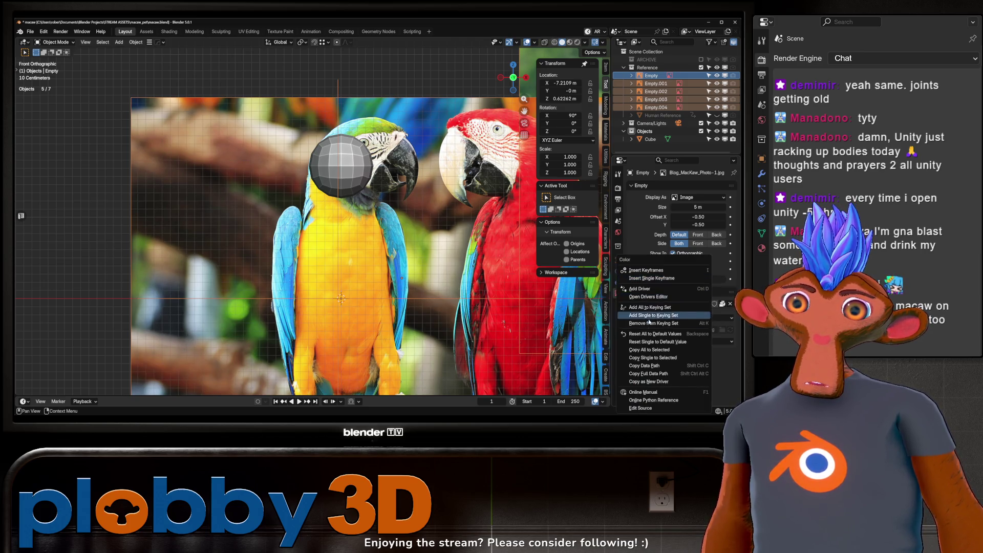
click(645, 349)
- Make the Reference collection unselectable, then select the sphere
scroll(478, 296, down, 4)
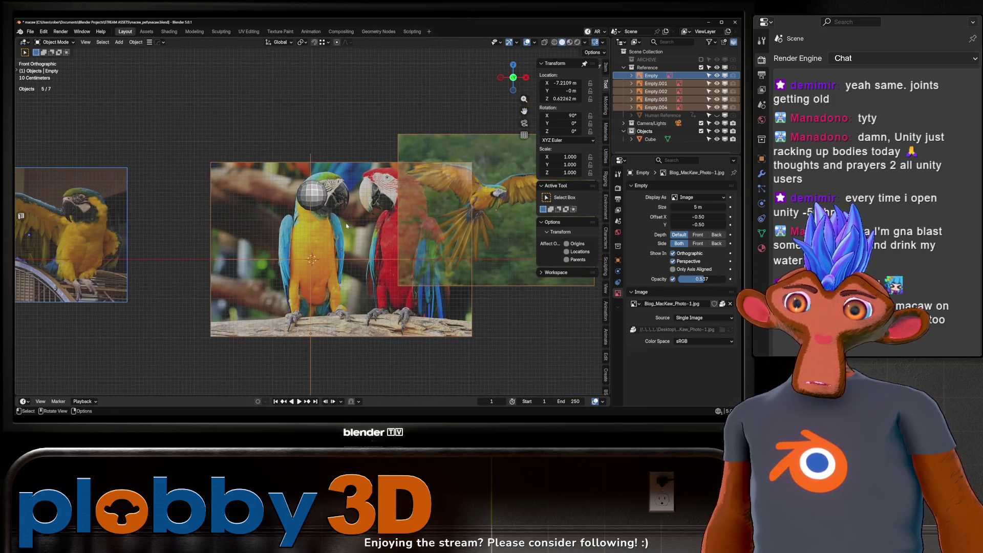
click(709, 67)
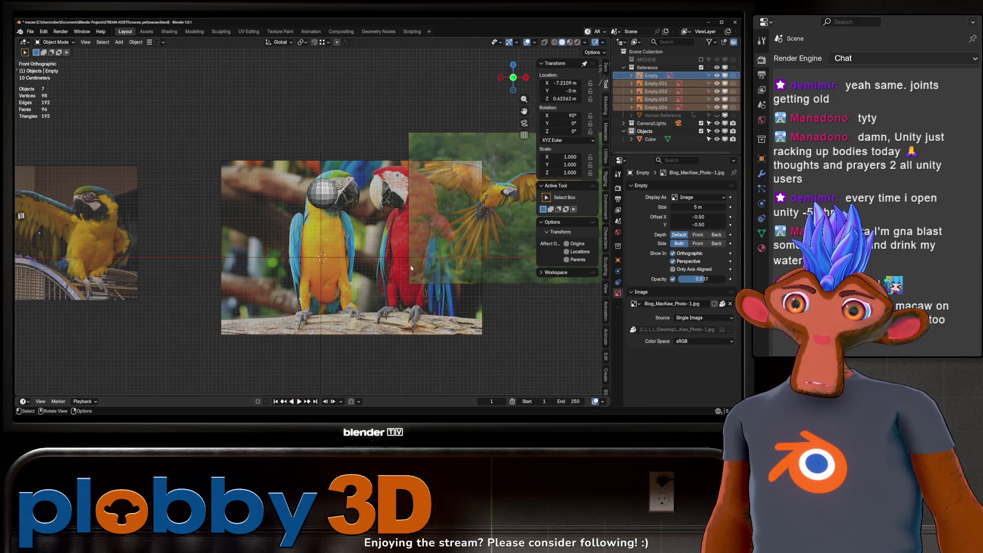
scroll(396, 322, up, 4)
click(342, 153)
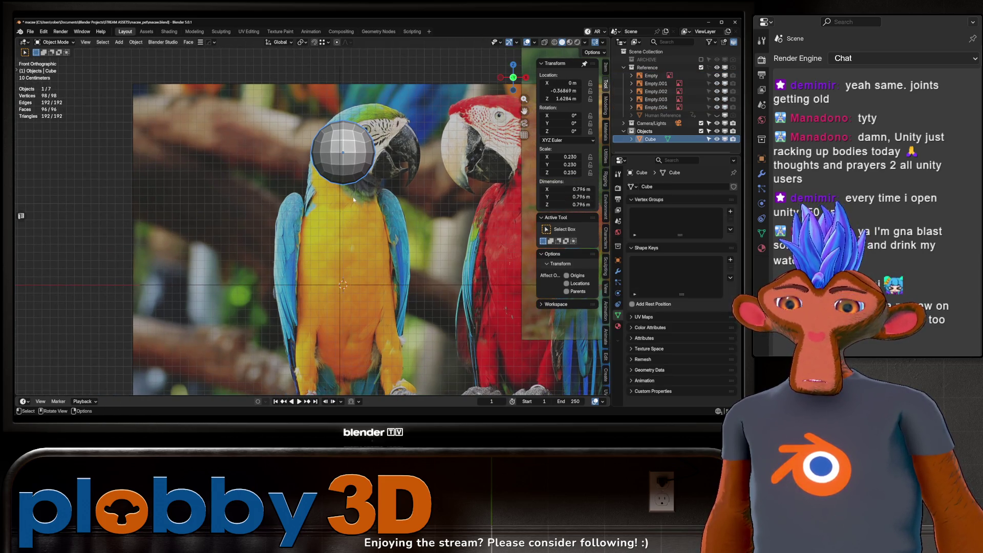
- Enlarge the scarlet macaw side reference image slightly and lower it vertically
key(KP_3)
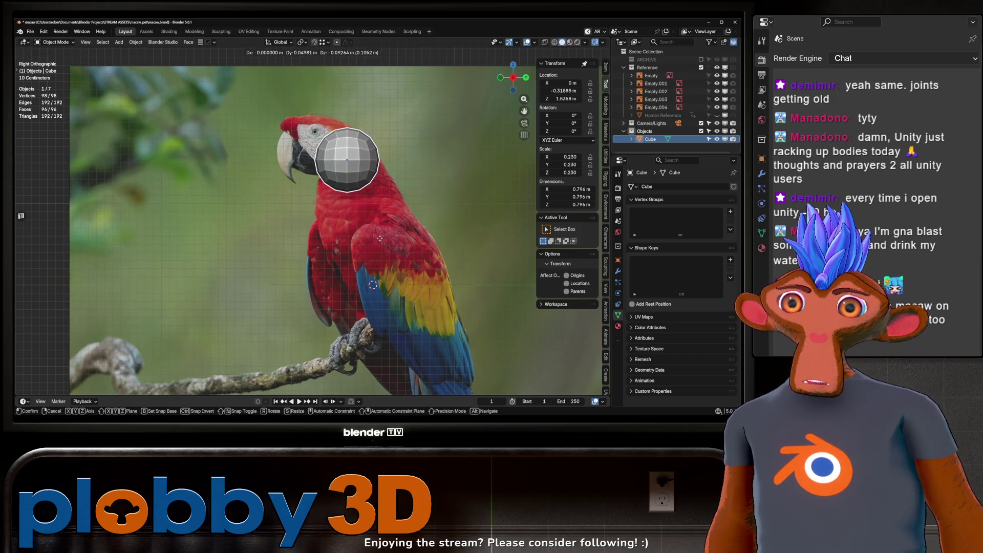
key(KP_1)
key(KP_3)
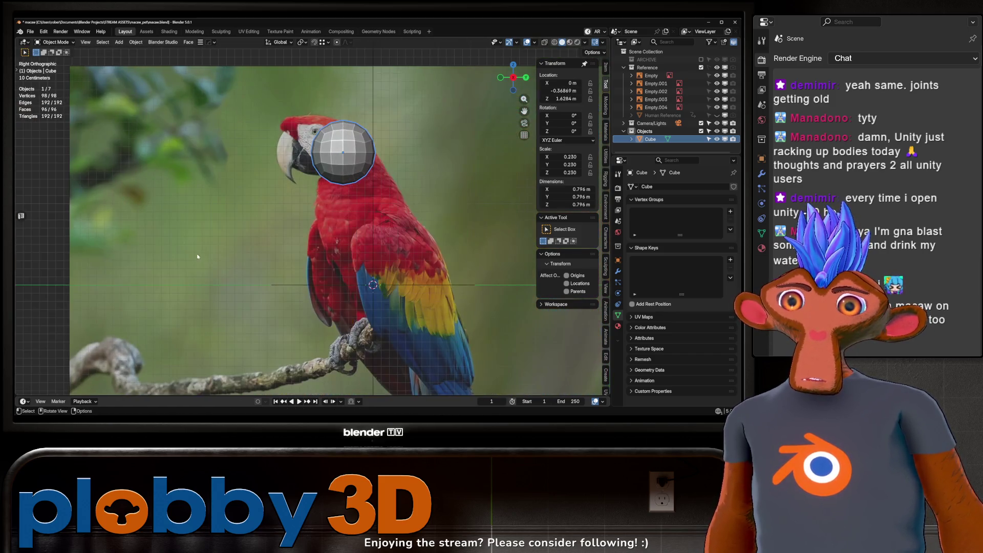
click(214, 252)
scroll(214, 251, down, 5)
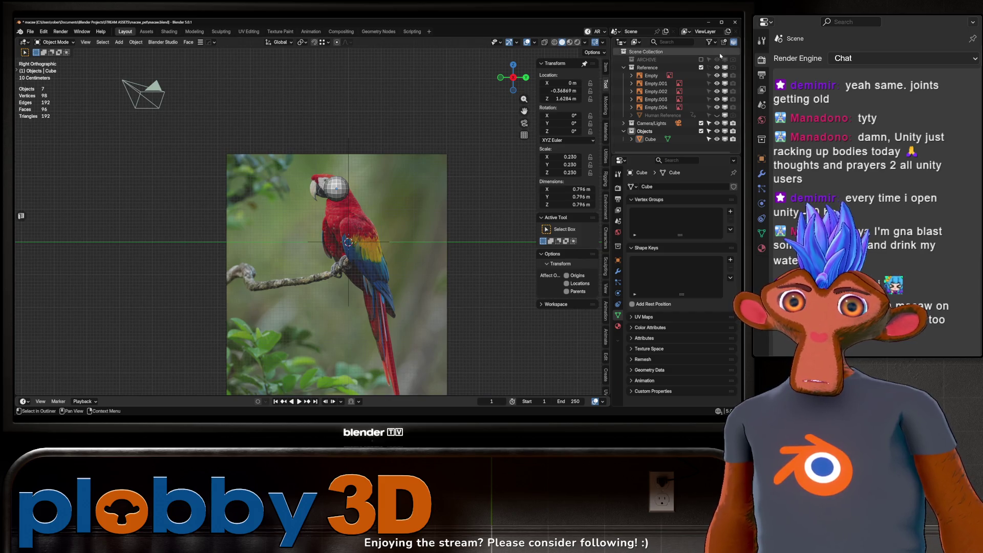
click(655, 99)
key(s)
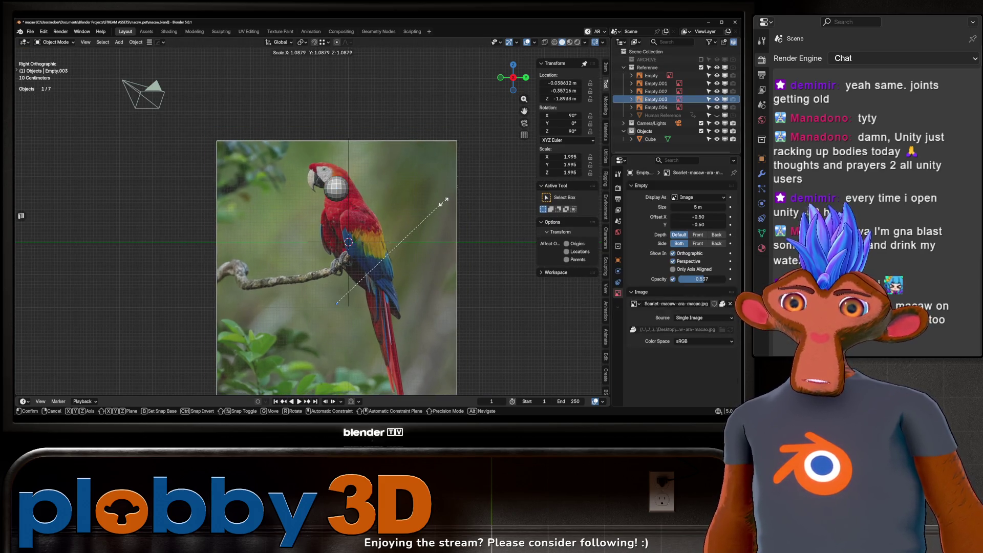
click(442, 206)
key(g)
key(z)
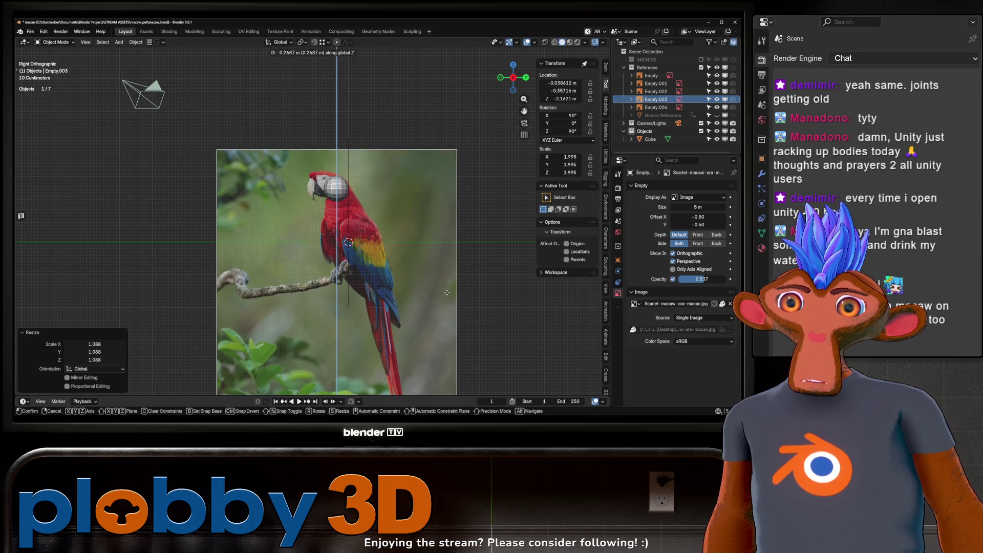
click(458, 283)
- Move the head sphere up over the macaw's head in the side reference
key(KP_1)
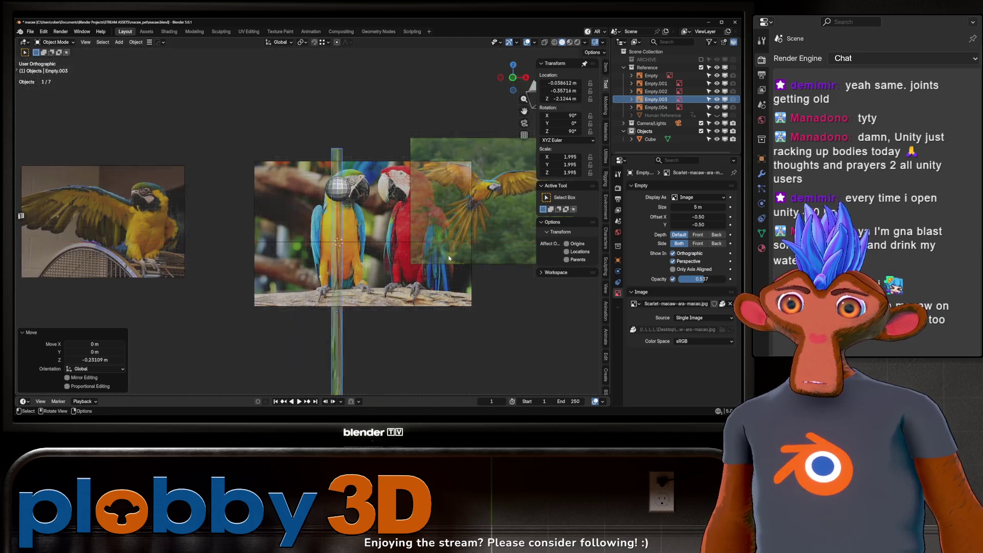
key(KP_3)
scroll(340, 242, up, 5)
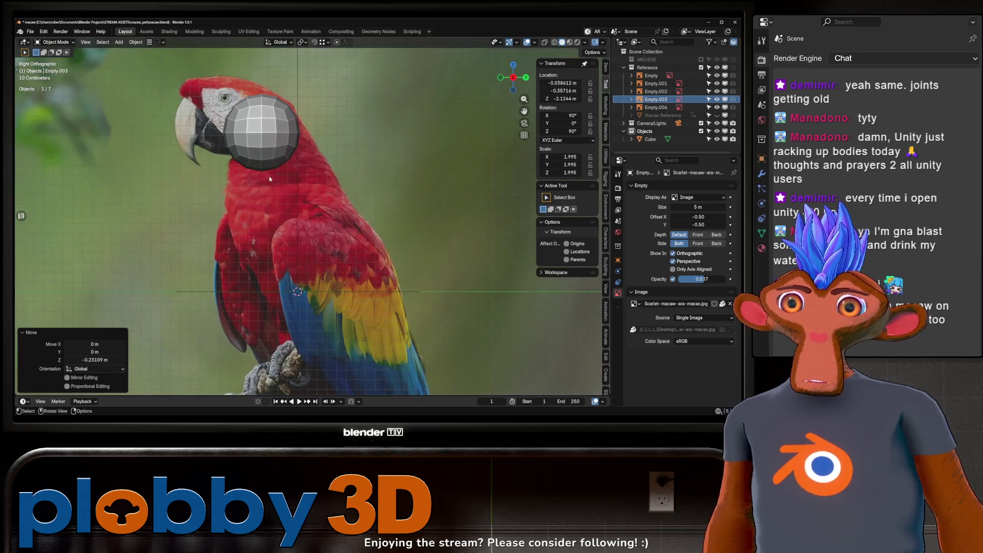
scroll(309, 174, up, 1)
click(281, 145)
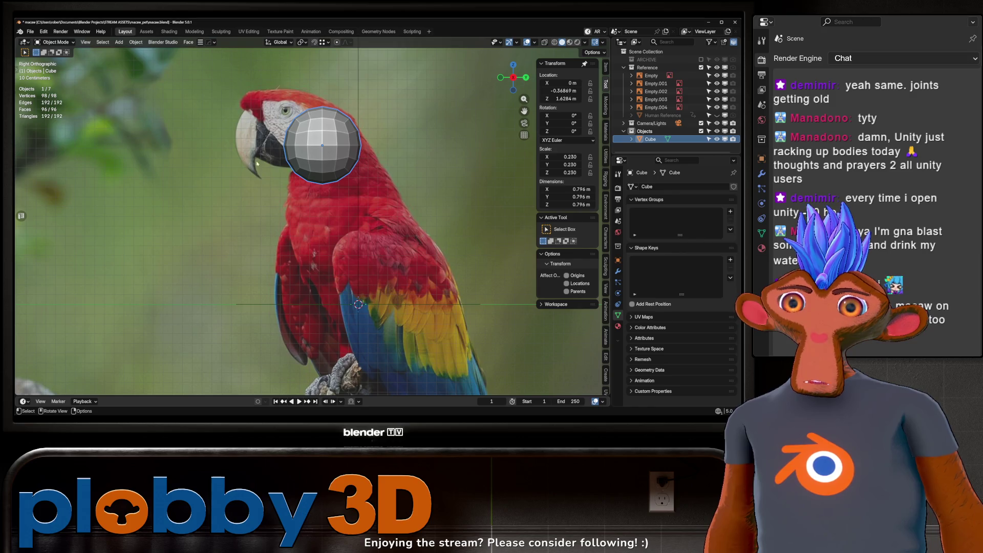
key(KP_1)
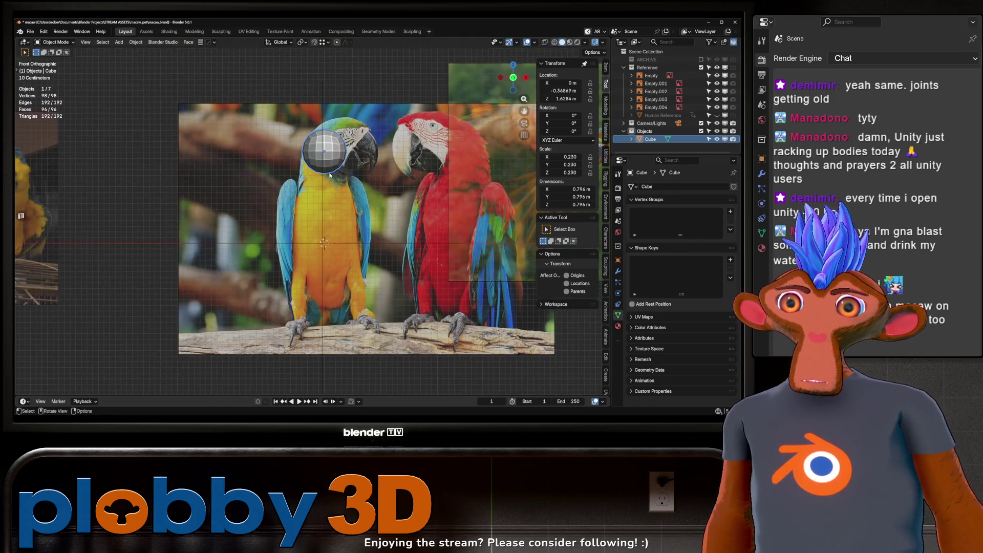
key(KP_3)
scroll(292, 162, up, 2)
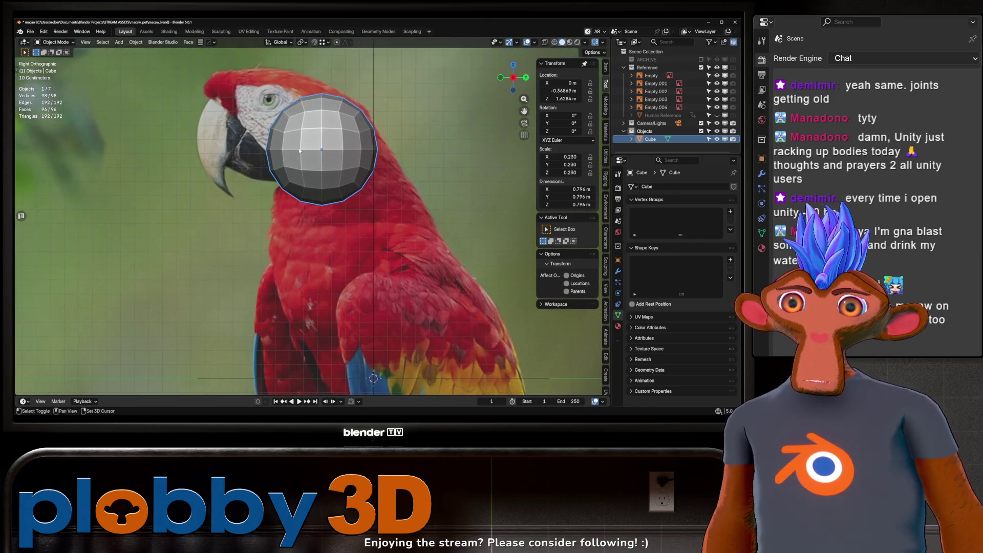
key(g)
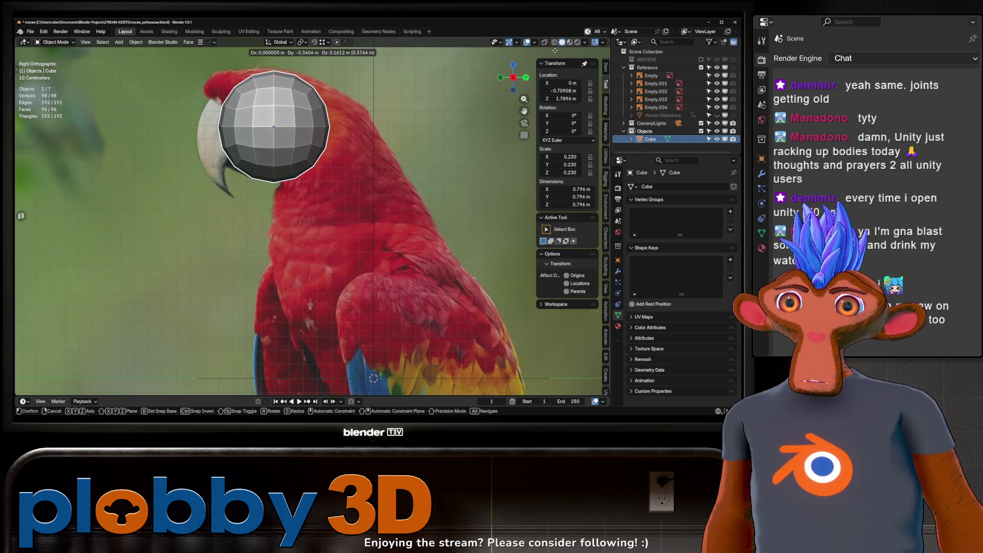
click(567, 48)
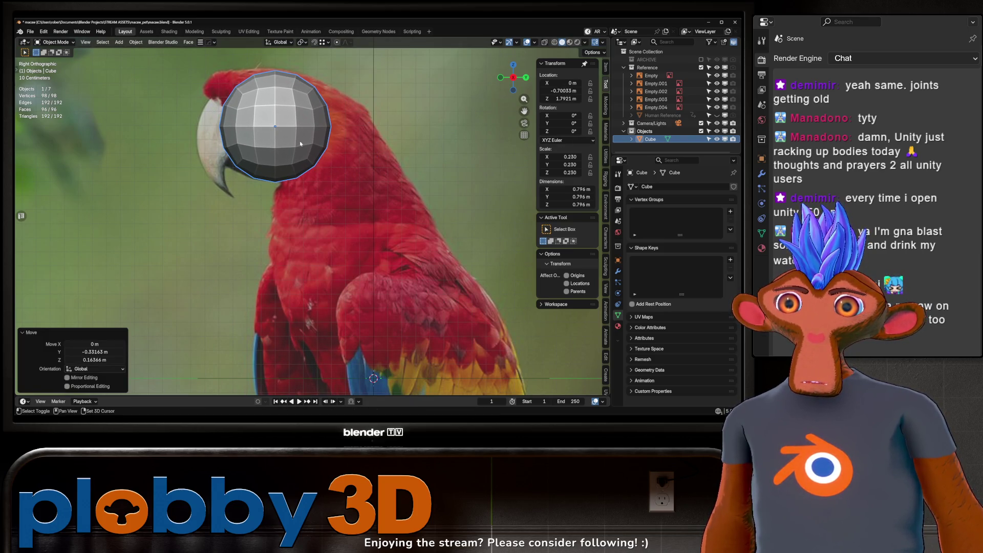
- Switch the sphere into Sculpt Mode via the Ctrl+Tab mode menu
shift+middle_drag(300, 143, 405, 180)
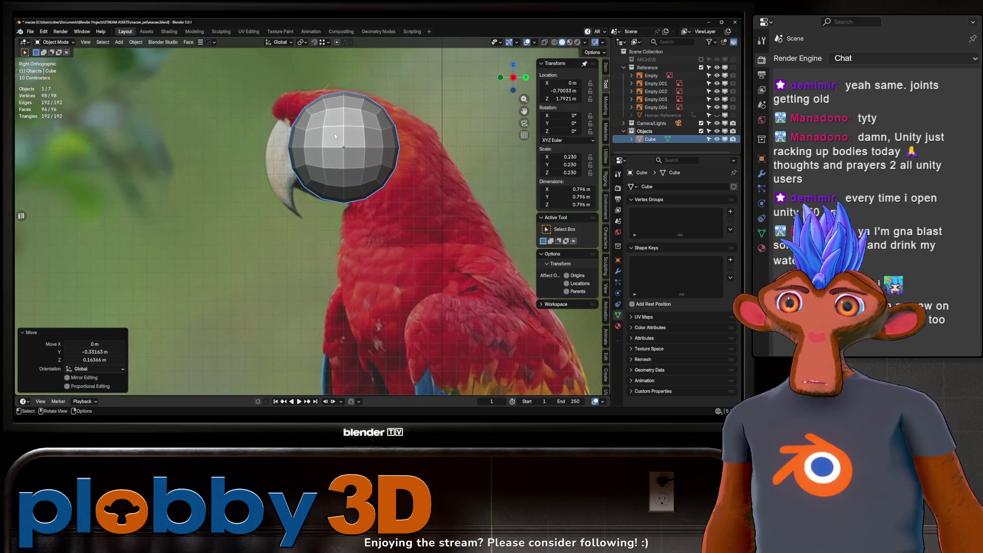
key(ctrl+Tab)
click(414, 238)
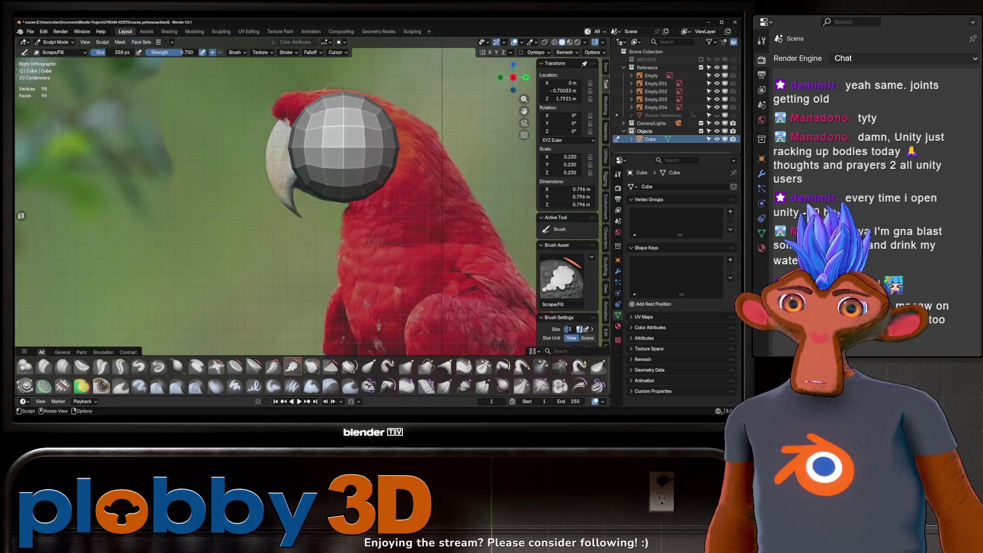
- With a 552 px Grab brush, pull the sphere toward the beak and the crown
key(g)
key(f)
click(306, 143)
drag(306, 142, 297, 149)
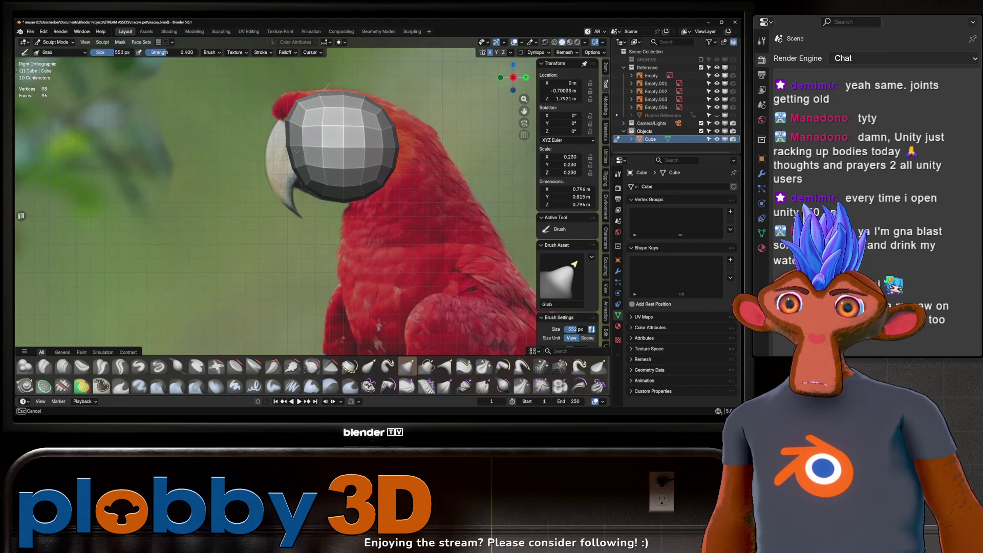
mouse_move(301, 115)
mouse_down()
mouse_move(296, 97)
mouse_move(371, 106)
mouse_move(414, 183)
mouse_up()
- Enlarge the brush to 1000 px, stretch the back of the head, and return to Object Mode
click(406, 171)
mouse_move(302, 183)
mouse_down()
mouse_move(369, 144)
mouse_move(307, 192)
mouse_move(326, 86)
mouse_up()
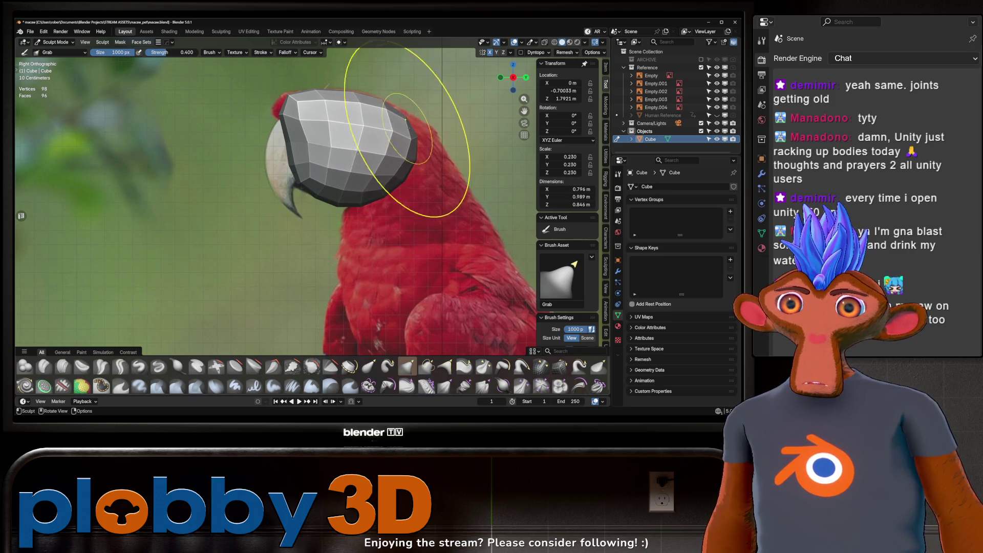
mouse_move(369, 146)
middle_down()
mouse_move(340, 192)
mouse_move(349, 143)
mouse_move(341, 210)
mouse_move(333, 195)
mouse_move(317, 212)
mouse_move(280, 213)
mouse_move(317, 210)
middle_up()
key(ctrl+Tab)
- Turn off Show In Perspective for all reference image empties using Copy to Selected
scroll(359, 209, down, 6)
scroll(431, 210, up, 2)
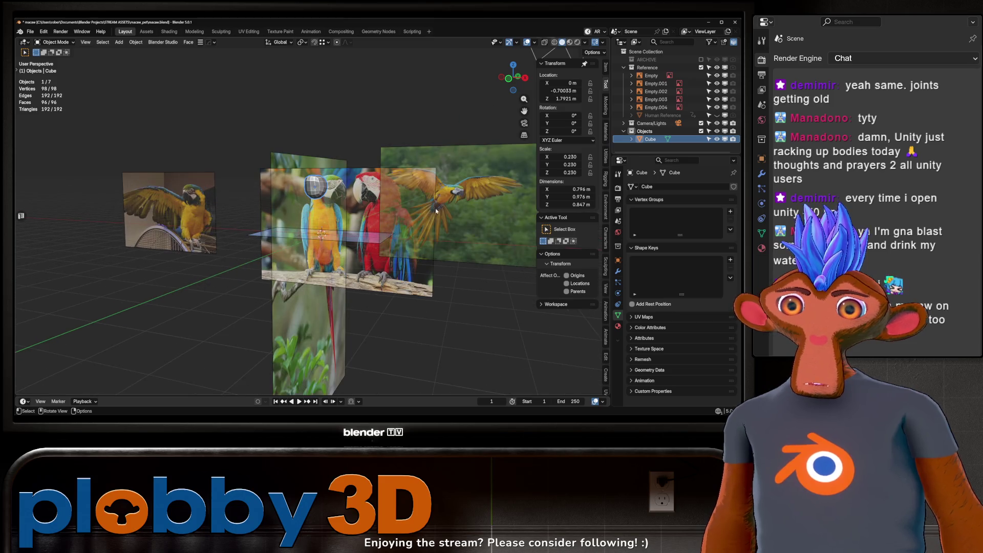
click(431, 209)
shift+click(661, 76)
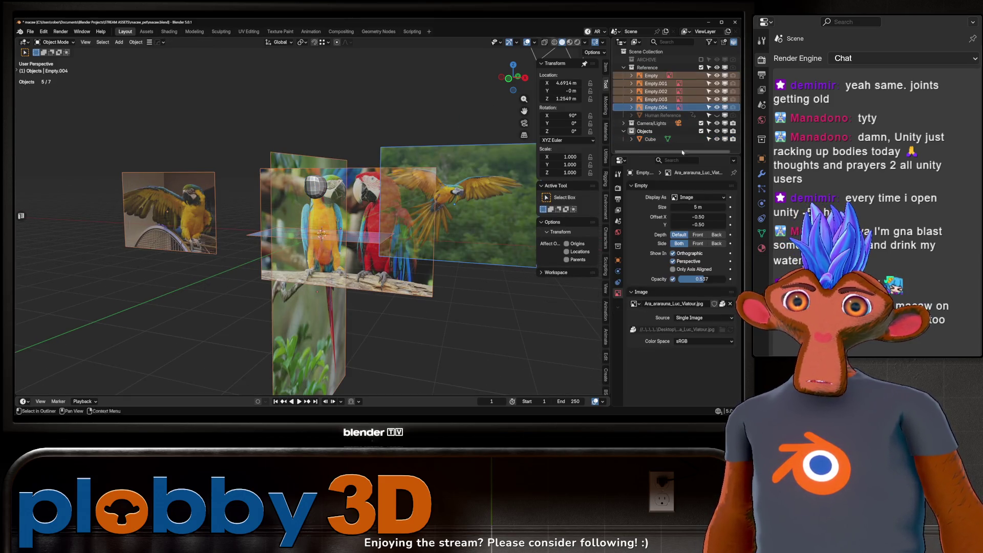
click(672, 261)
right_click(671, 261)
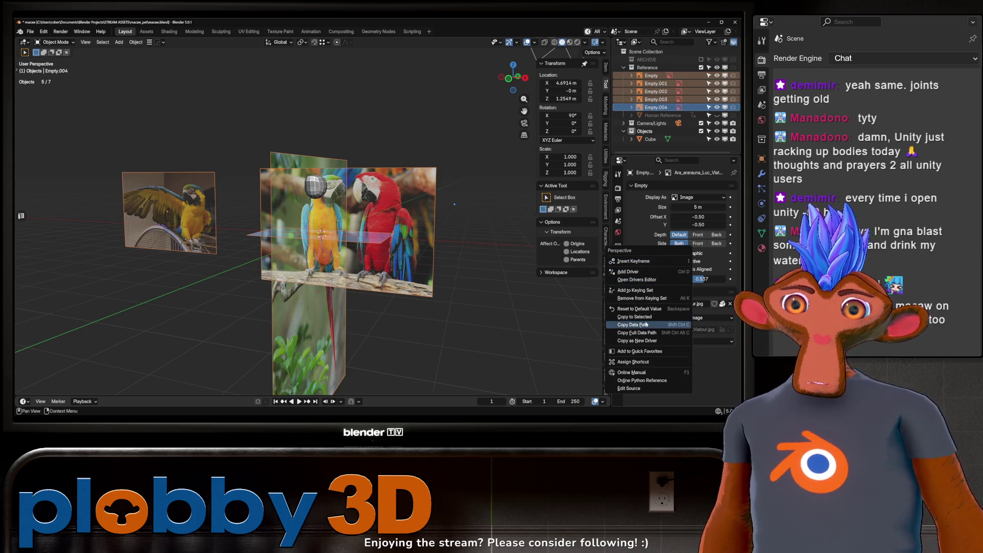
click(645, 321)
- Select the head mesh in side view and enter Edit Mode
key(alt+a)
scroll(406, 257, up, 3)
key(KP_3)
scroll(405, 257, up, 3)
click(405, 257)
key(Tab)
middle_drag(405, 257, 383, 226)
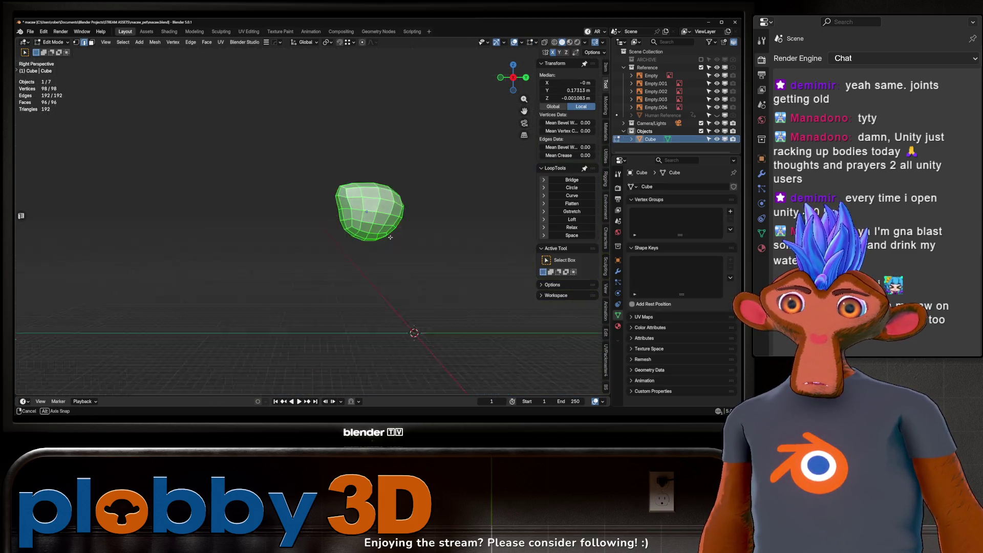
- In face mode, select the ring of neck faces under the back of the head
scroll(383, 226, up, 2)
key(KP_3)
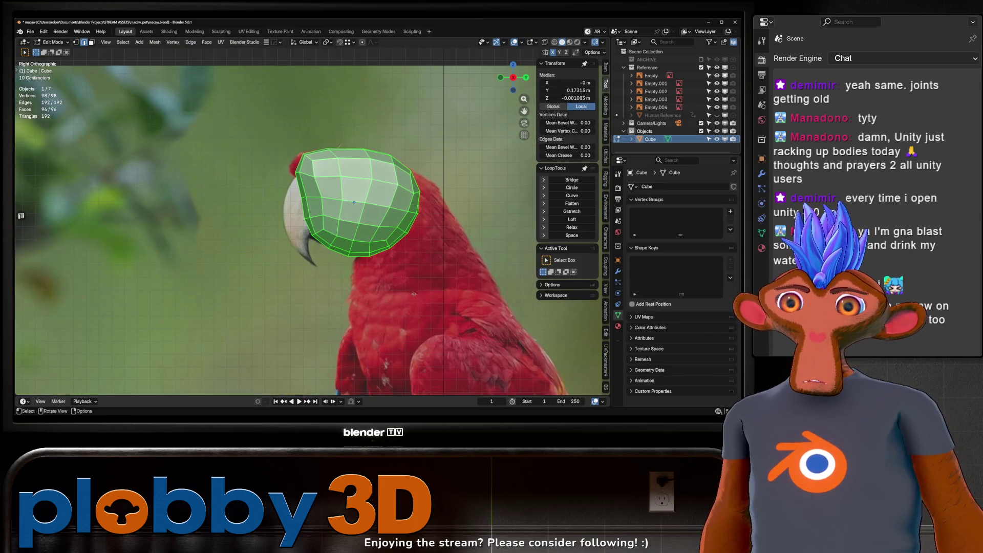
key(3)
click(360, 249)
key(ctrl+KP_Add)
key(ctrl+KP_Add)
key(ctrl+KP_Add)
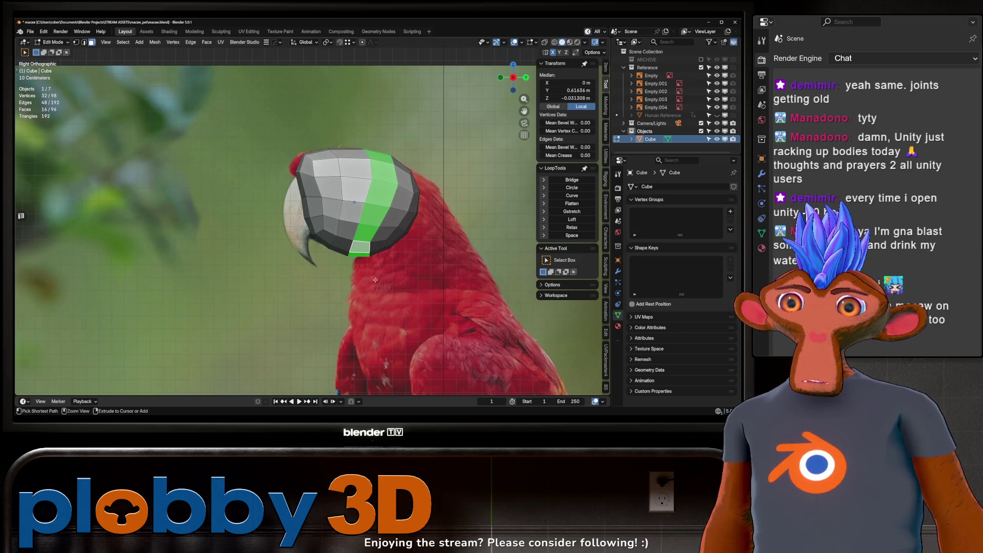
key(ctrl+KP_Subtract)
key(ctrl+KP_Subtract)
key(ctrl+KP_Subtract)
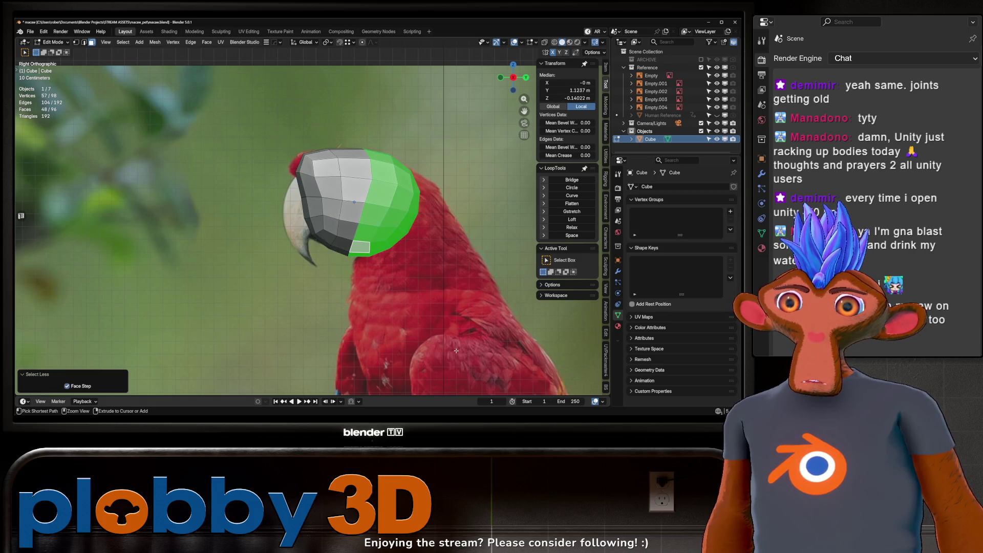
key(ctrl+KP_Subtract)
- Nudge the neck faces and widen them to 1.216, then check the front view
scroll(423, 272, down, 2)
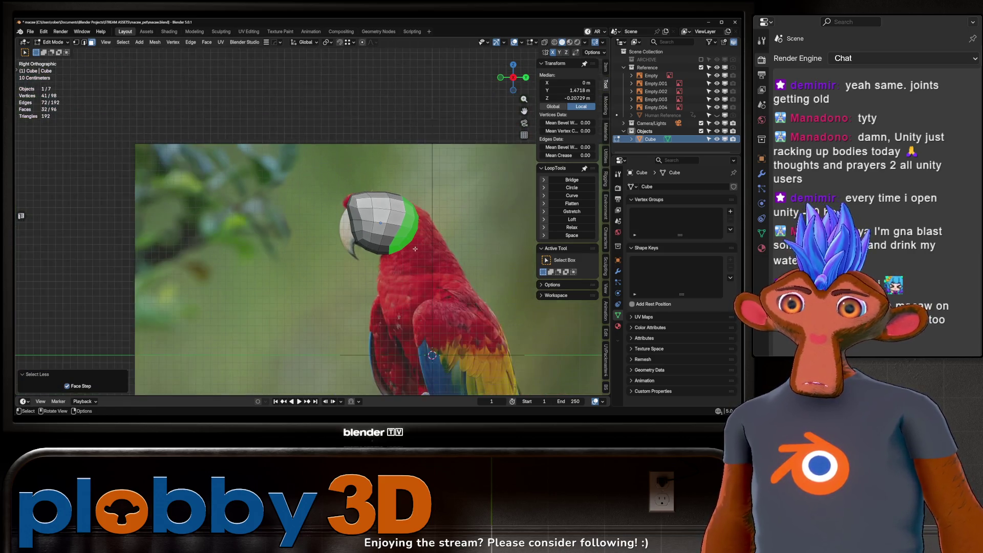
key(e)
right_click(421, 242)
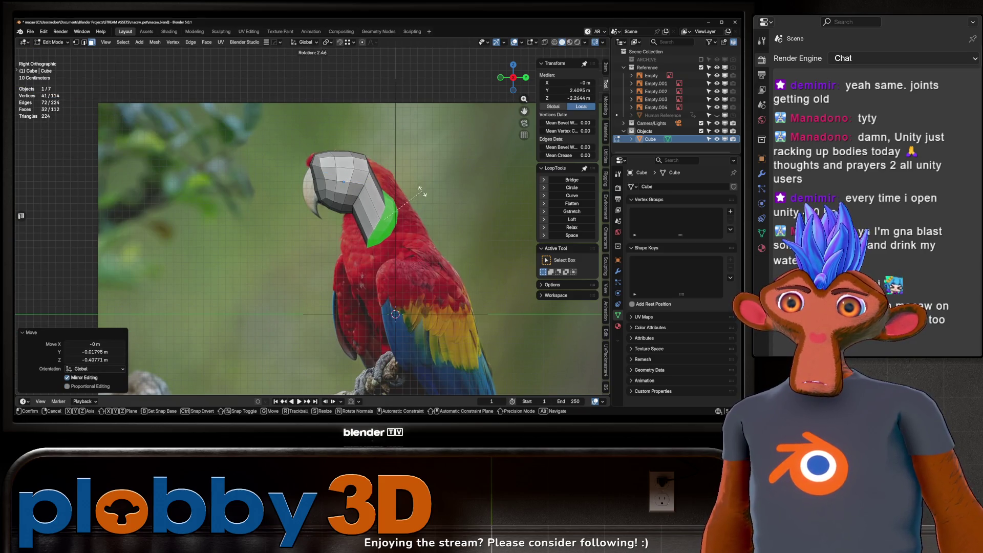
key(g)
click(421, 224)
key(s)
click(334, 191)
scroll(335, 190, up, 5)
scroll(335, 190, down, 6)
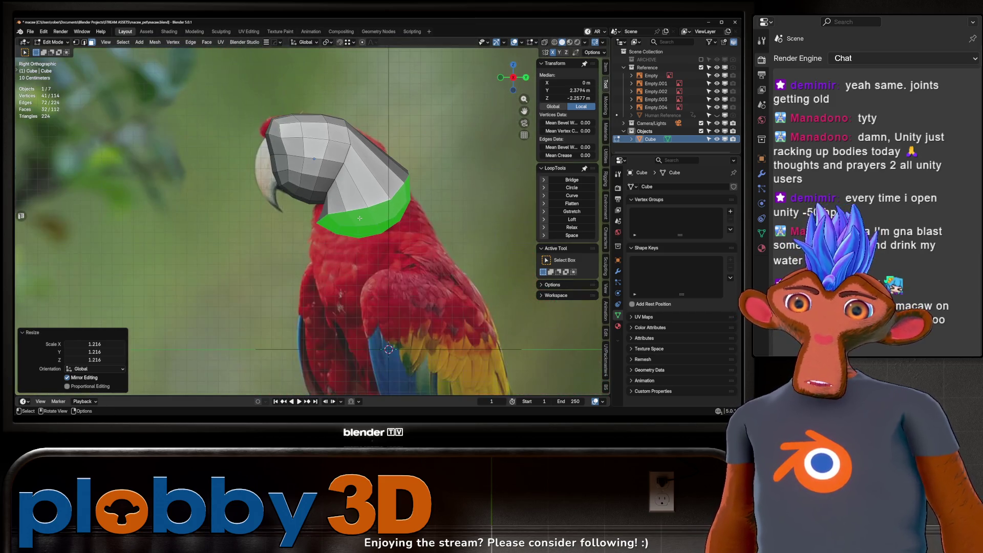
scroll(370, 225, up, 4)
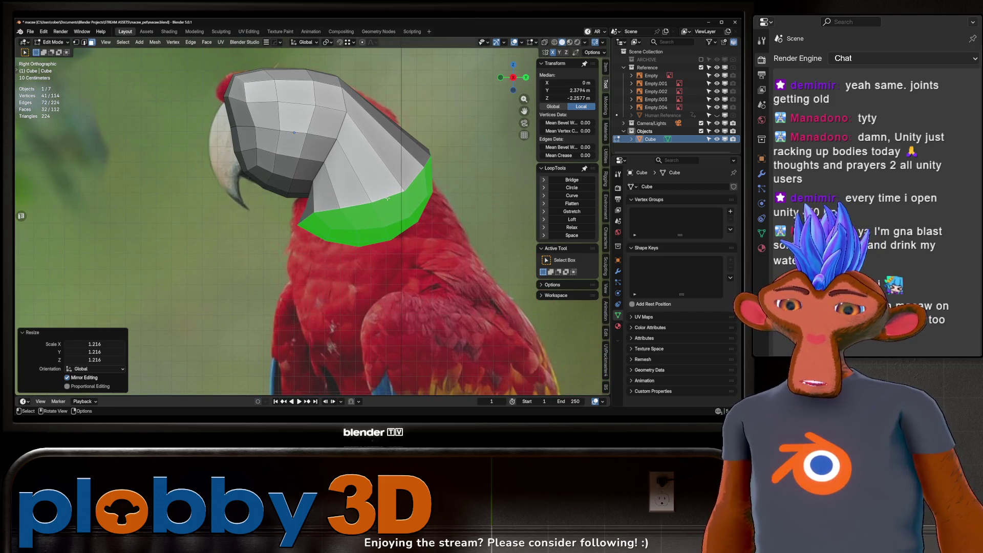
key(KP_1)
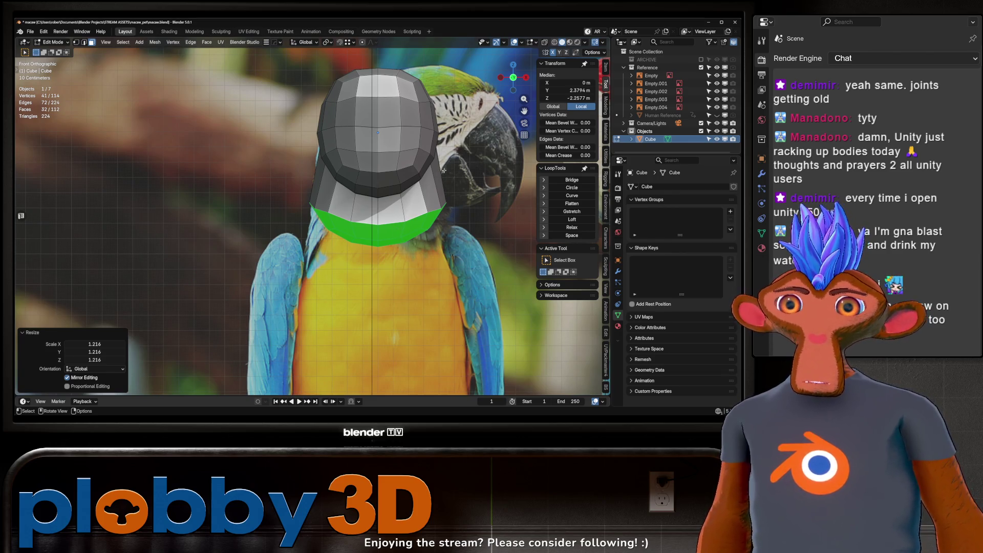
scroll(456, 181, down, 4)
- Extrude the neck ring downward twice, scaling each new ring to shape the upper body
key(e)
click(486, 259)
key(s)
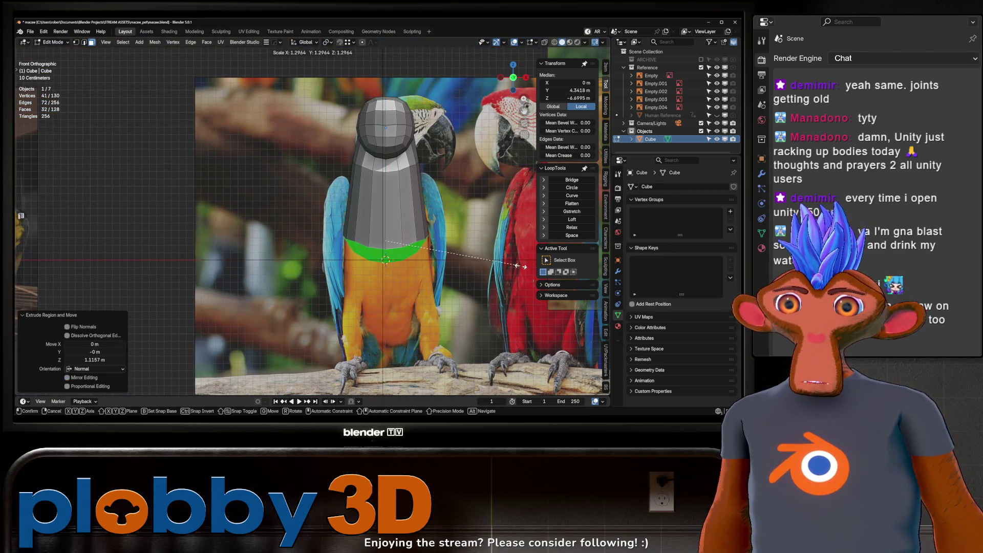
click(525, 269)
key(e)
click(479, 310)
key(s)
click(476, 308)
shift+middle_drag(476, 309, 451, 242)
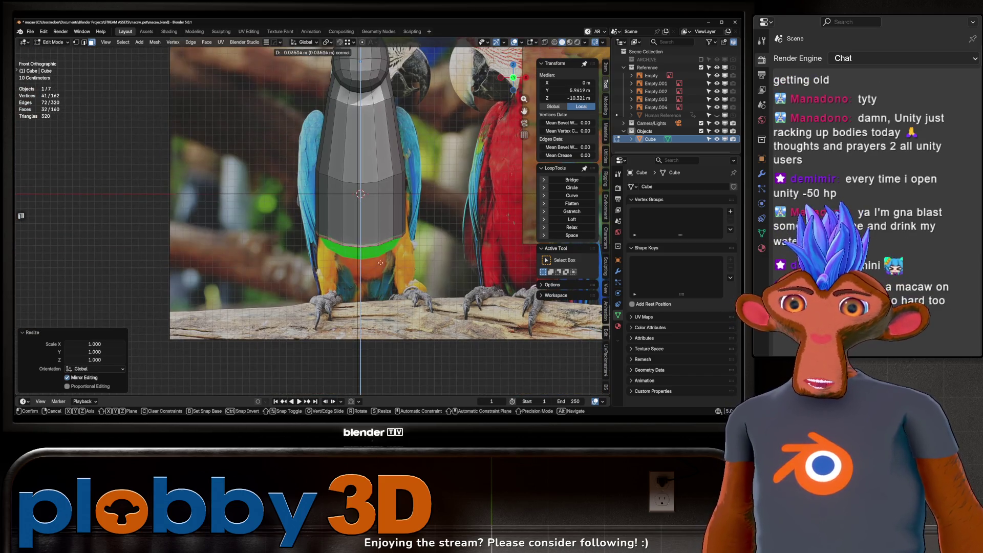
- Extrude a bottom body section, scale it to 0.777, drop it along Z, then scale to 0.958
key(e)
click(390, 108)
key(s)
click(420, 321)
key(g)
key(z)
click(430, 348)
key(s)
click(392, 318)
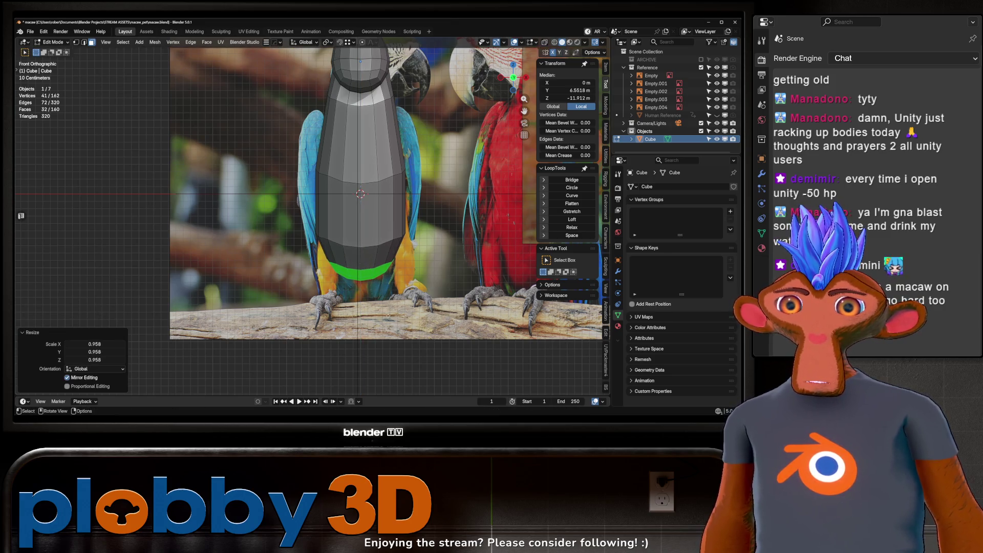
- In see-through side view, shift the body faces along Y to match the reference
key(KP_3)
scroll(349, 204, up, 2)
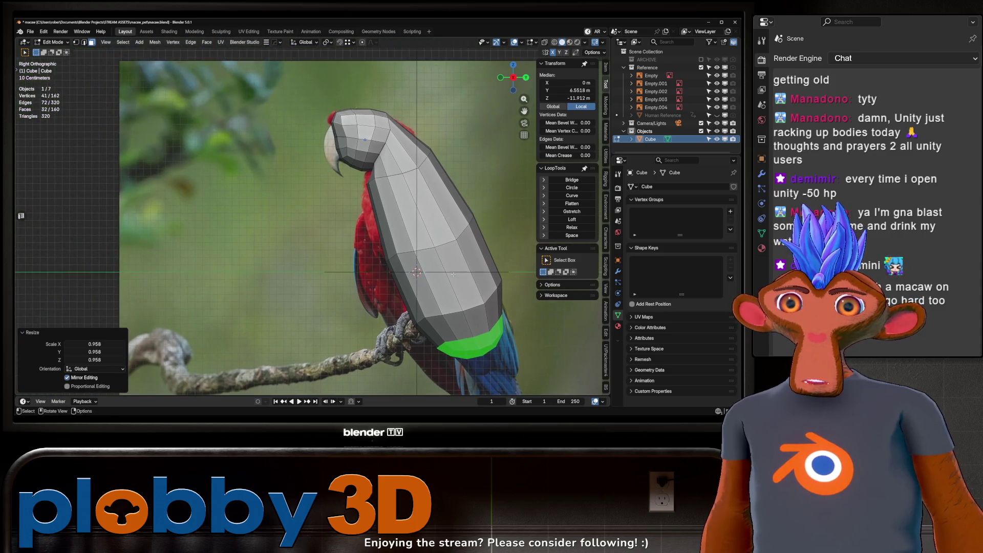
shift+middle_drag(350, 204, 413, 212)
key(alt+z)
key(alt+z)
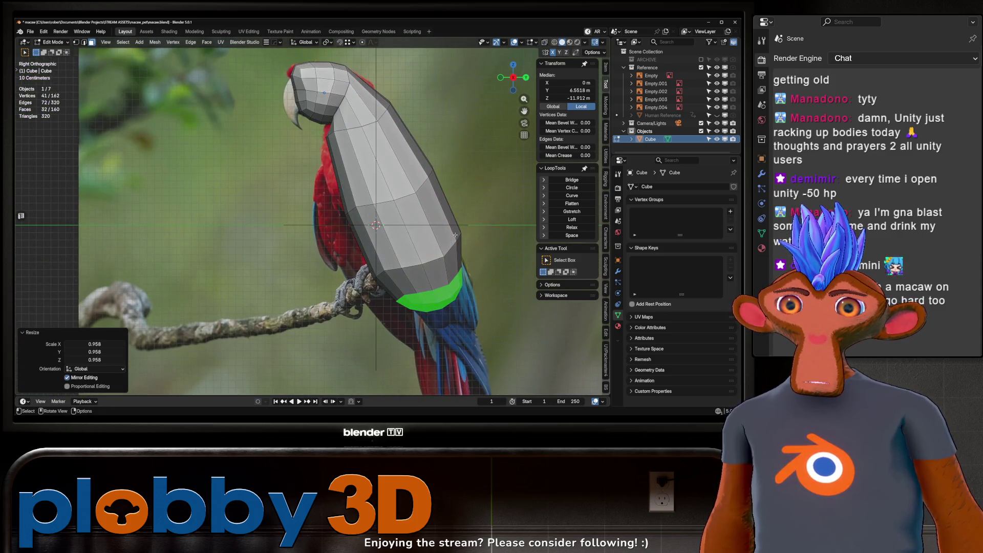
key(KP_1)
key(KP_3)
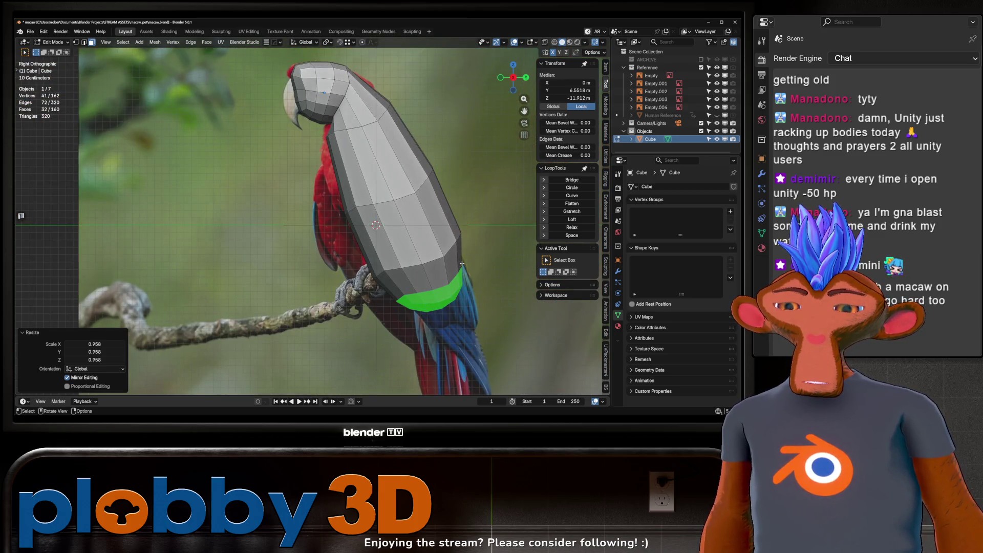
key(g)
key(y)
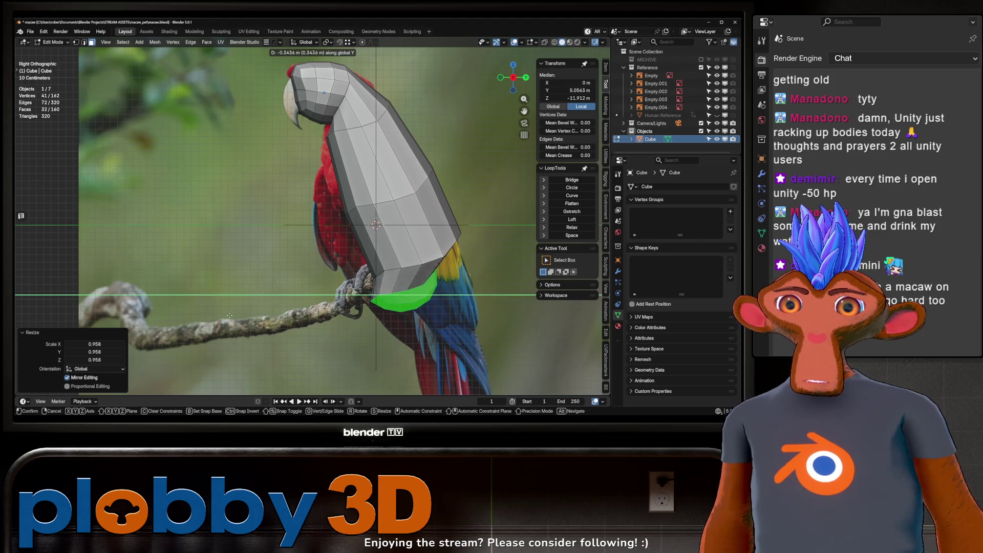
click(166, 330)
- Move two body edge loops along Y to follow the reference silhouette
key(2)
alt+click(420, 256)
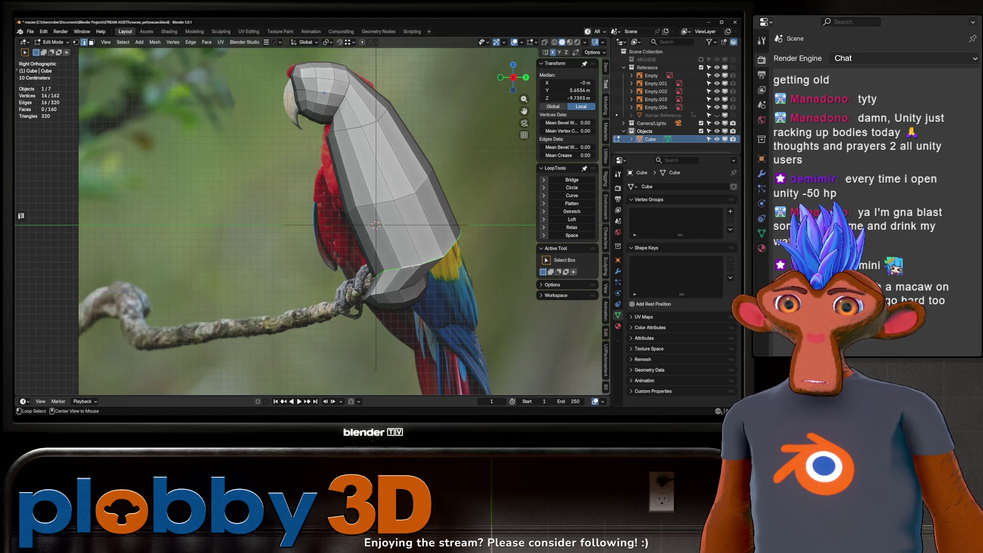
key(g)
key(y)
click(195, 255)
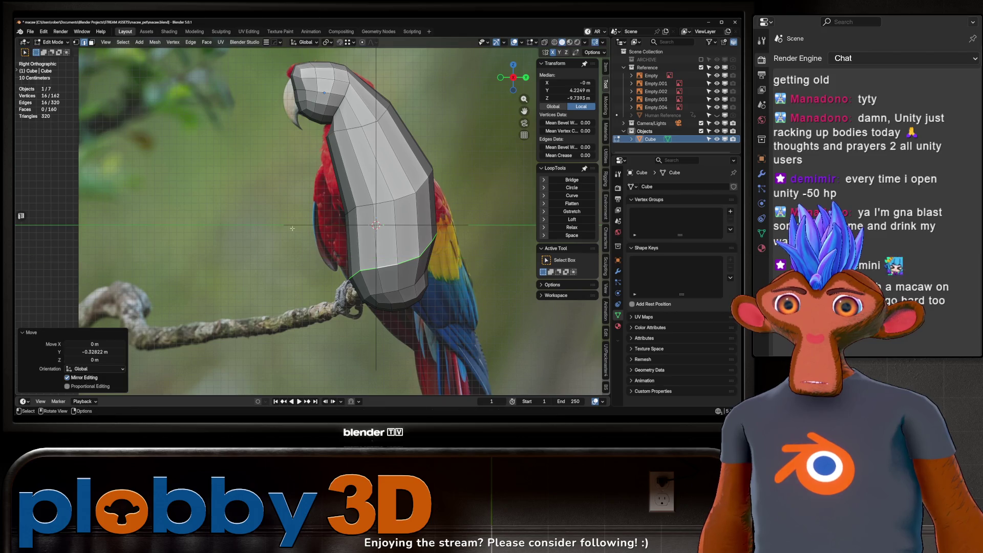
alt+click(394, 199)
key(g)
key(y)
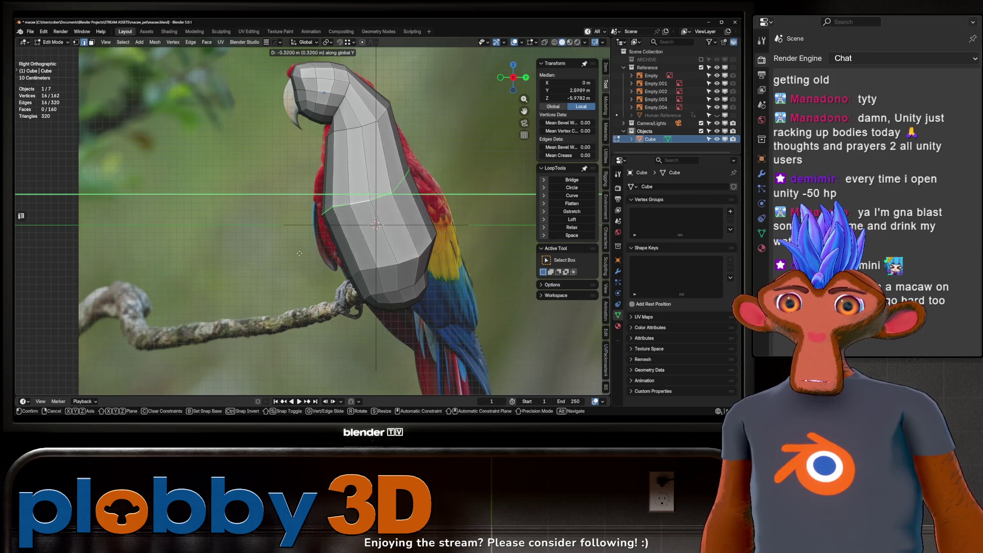
click(269, 253)
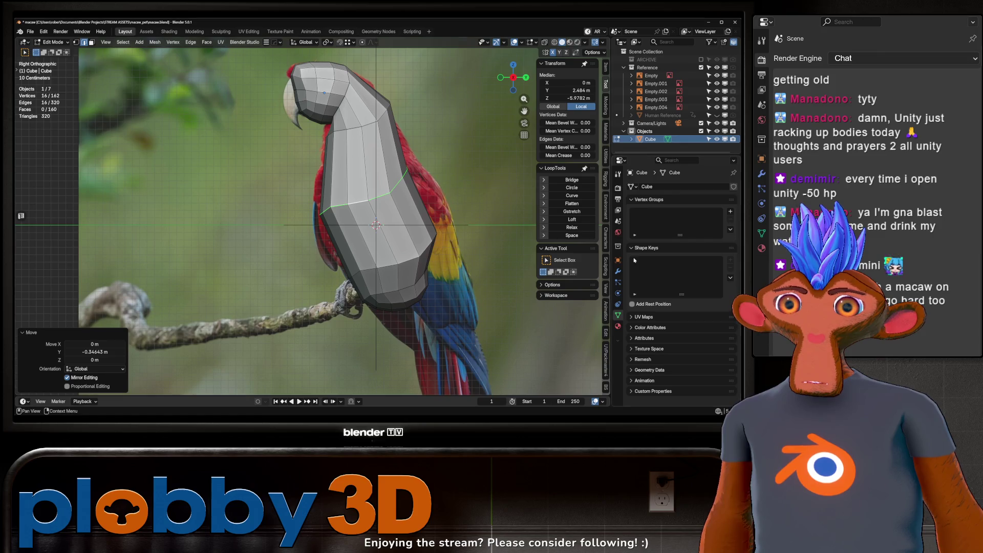
- Relax a body edge loop with LoopTools, flatten it with S Z 0, tilt it, and resize it
click(568, 227)
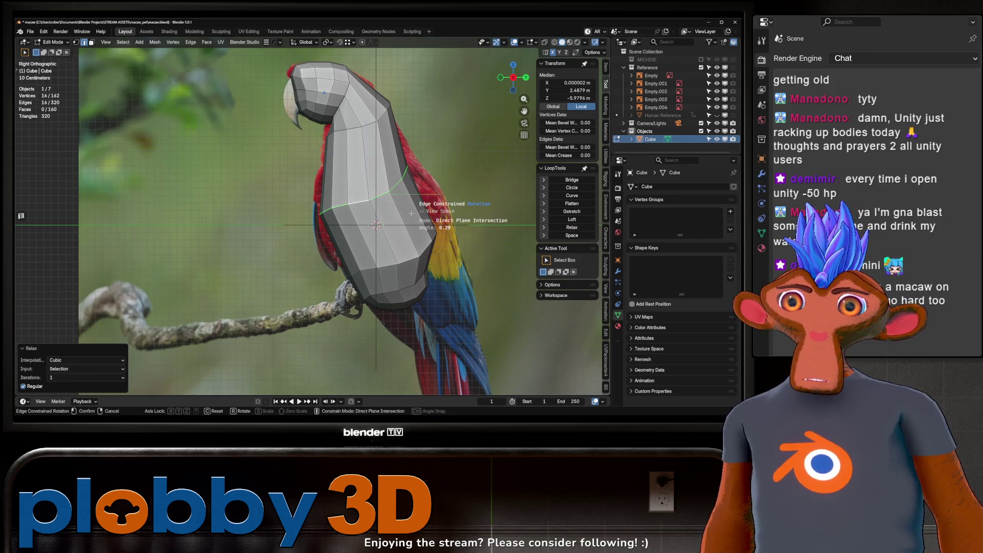
key(s)
key(z)
key(0)
key(Return)
key(r)
click(464, 188)
key(s)
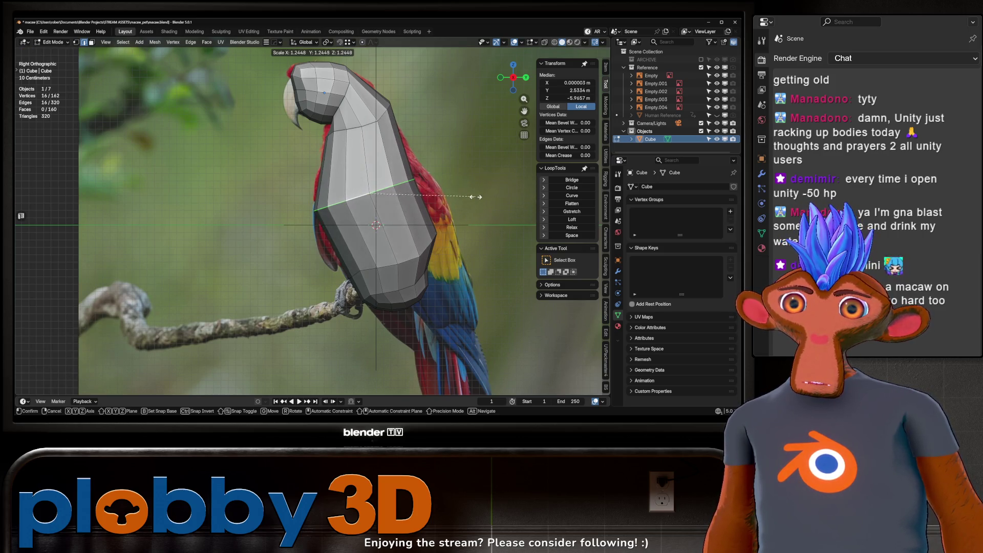
key(Return)
key(g)
key(Return)
key(s)
click(405, 274)
- Flatten the lower body loop with S Z 0, then move, rotate and slightly shrink it
alt+click(408, 265)
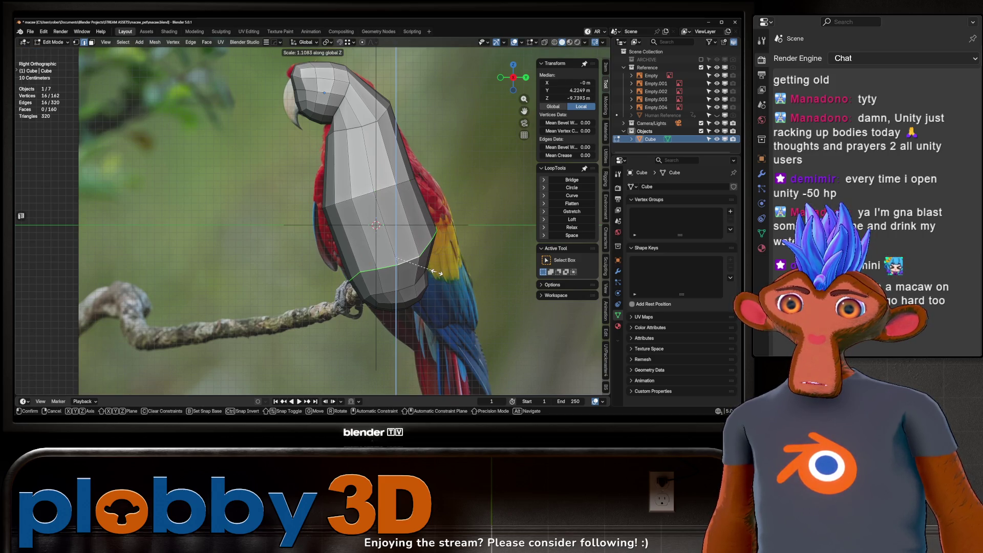
key(s)
key(z)
key(0)
key(Return)
key(r)
key(Escape)
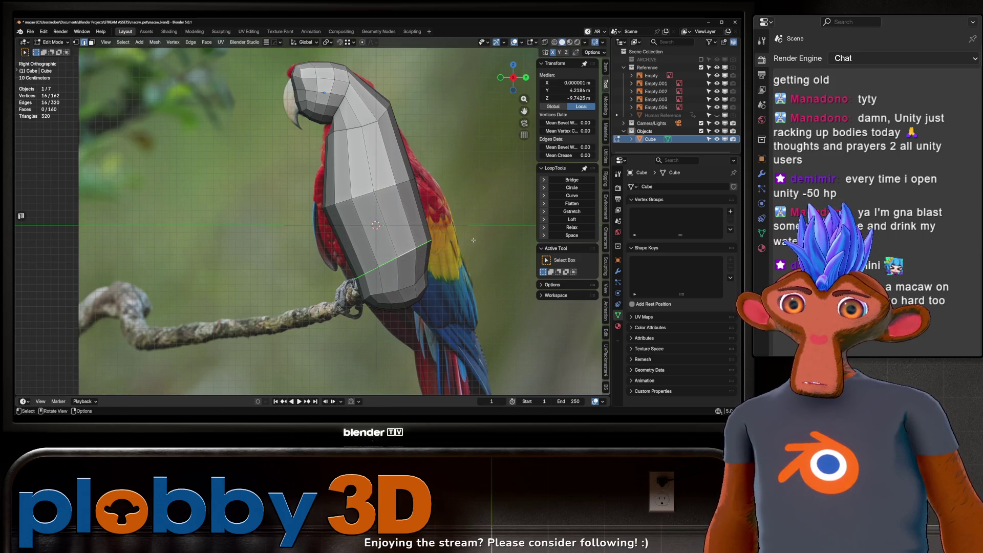
key(g)
click(435, 198)
key(r)
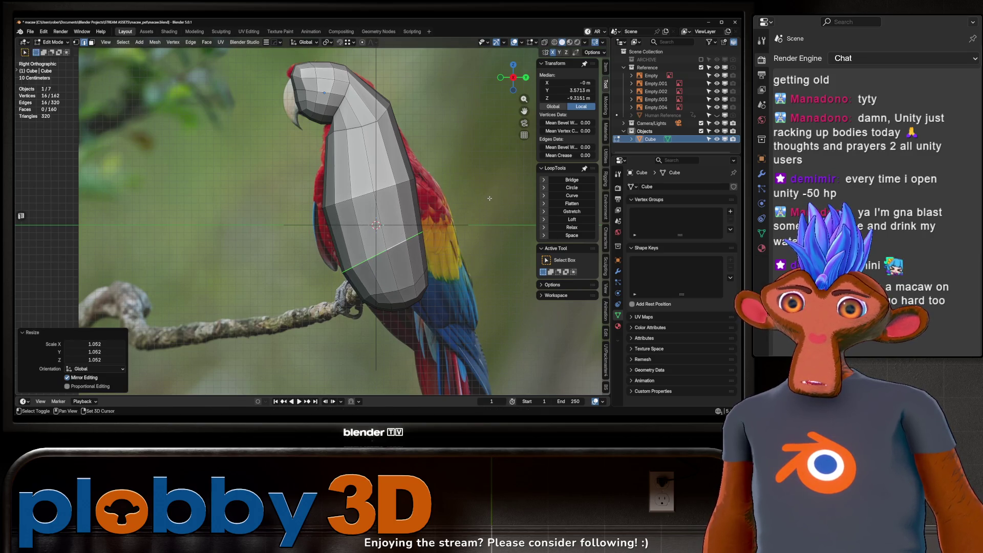
click(439, 207)
key(s)
click(498, 230)
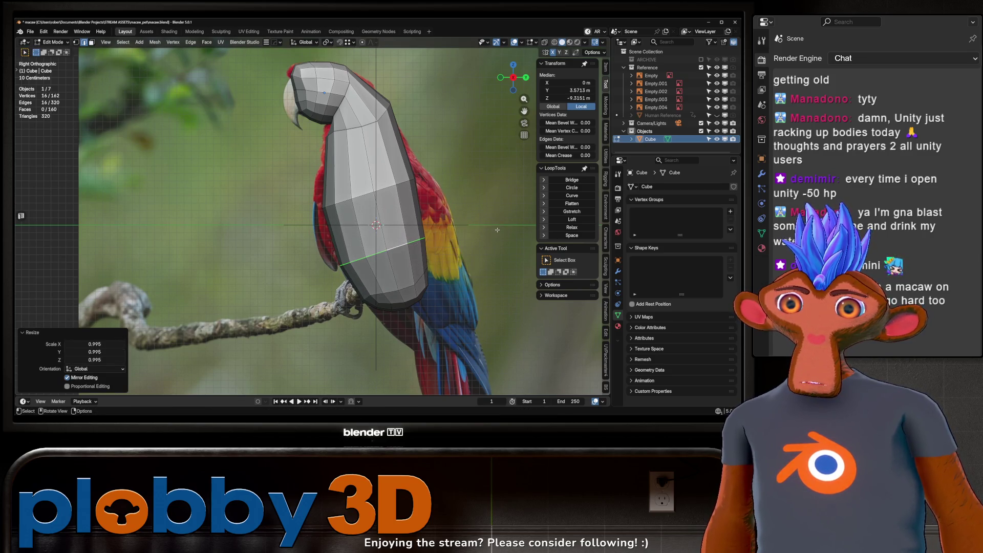
- Enlarge the neck edge loop to 1.064 after undoing a flatten, then select the head-neck loop
alt+click(352, 129)
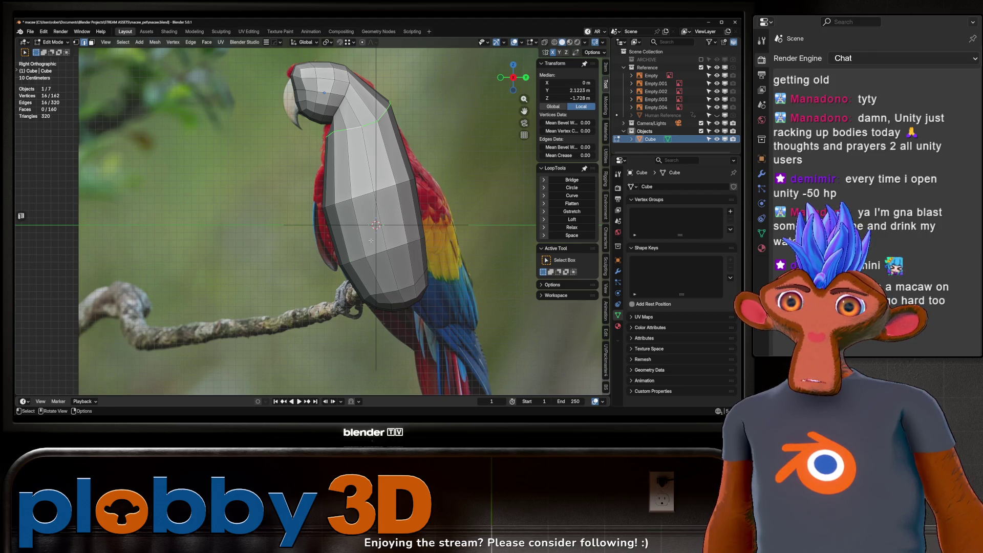
scroll(359, 129, up, 3)
scroll(359, 129, down, 4)
scroll(320, 143, up, 2)
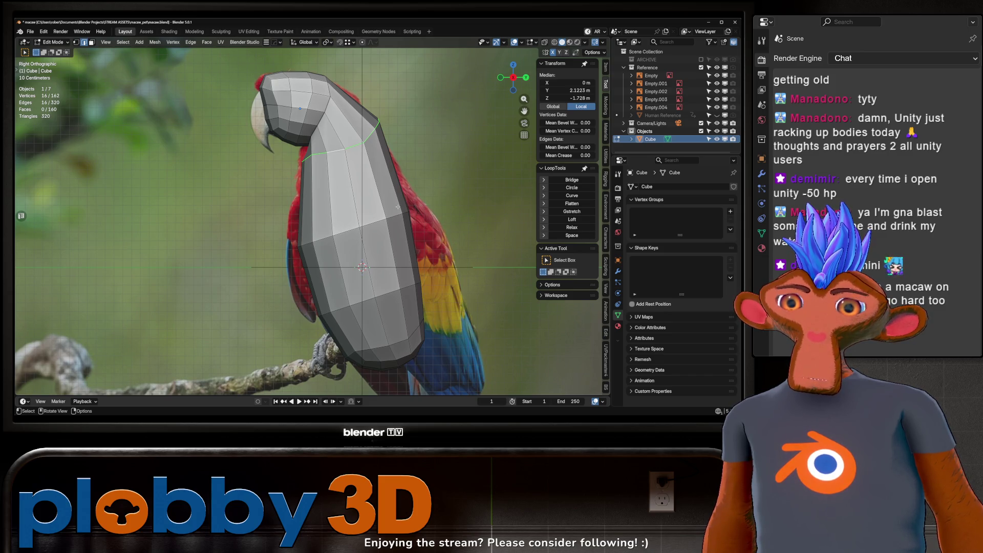
key(s)
key(z)
key(0)
key(Return)
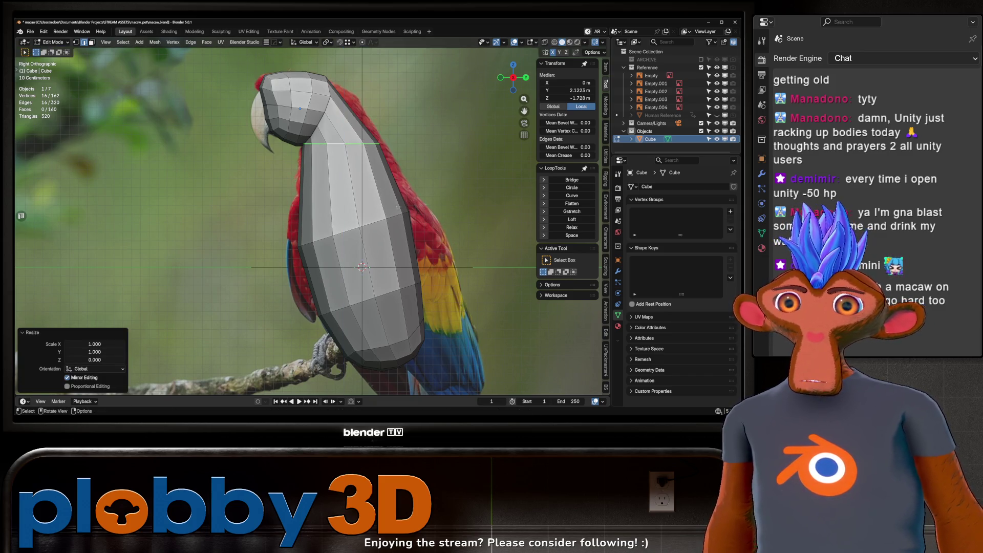
key(ctrl+z)
key(s)
click(472, 138)
scroll(382, 103, up, 2)
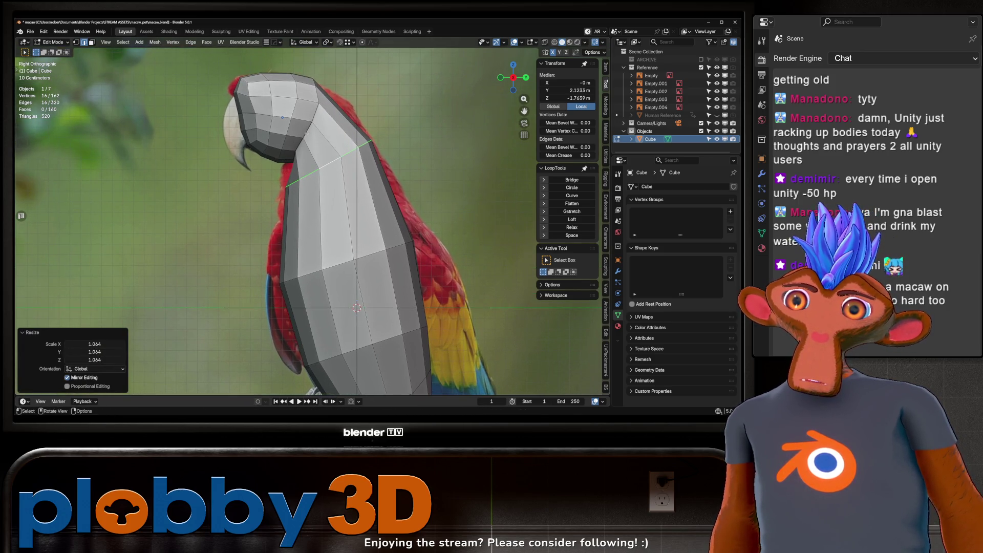
alt+click(306, 133)
middle_drag(317, 138, 341, 165)
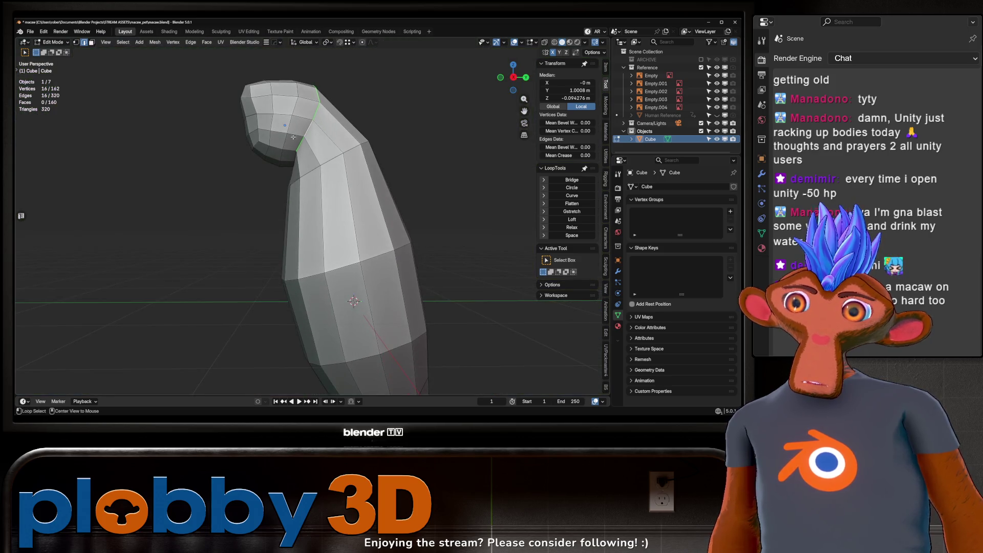
- Add a centred edge loop cut around the neck
key(ctrl+r)
click(341, 165)
right_click(341, 165)
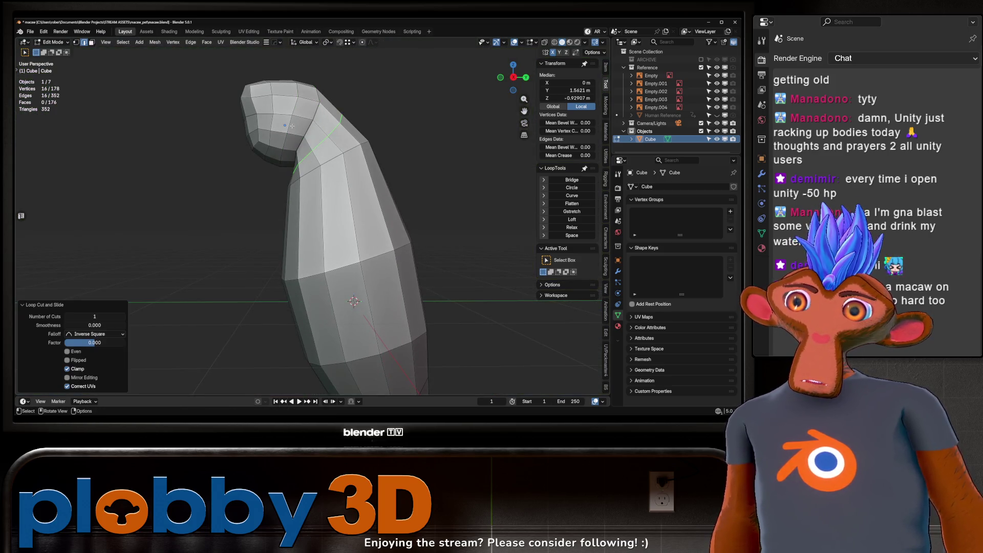
- Round the selected neck loops with LoopTools Curve, with Boundaries enabled
alt+click(286, 123)
key(KP_3)
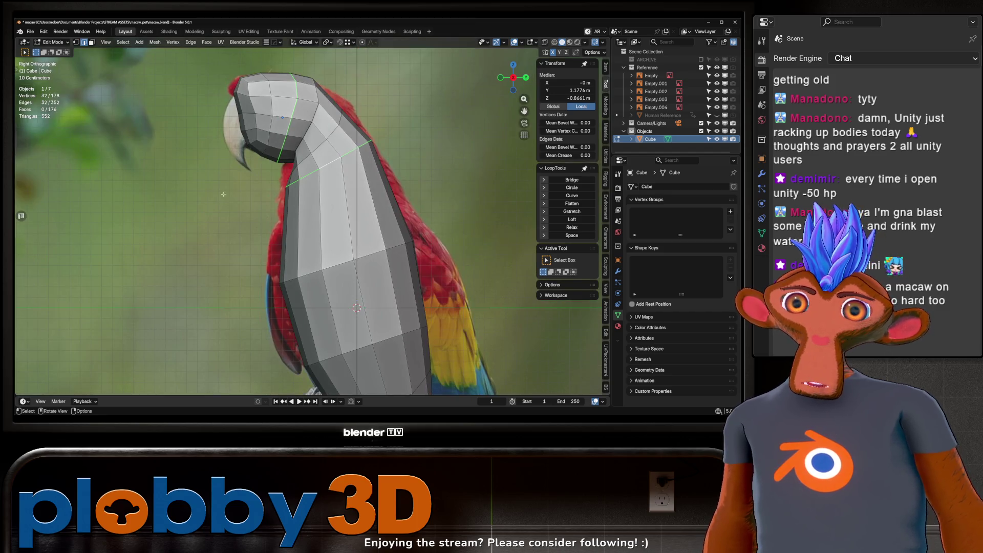
click(570, 197)
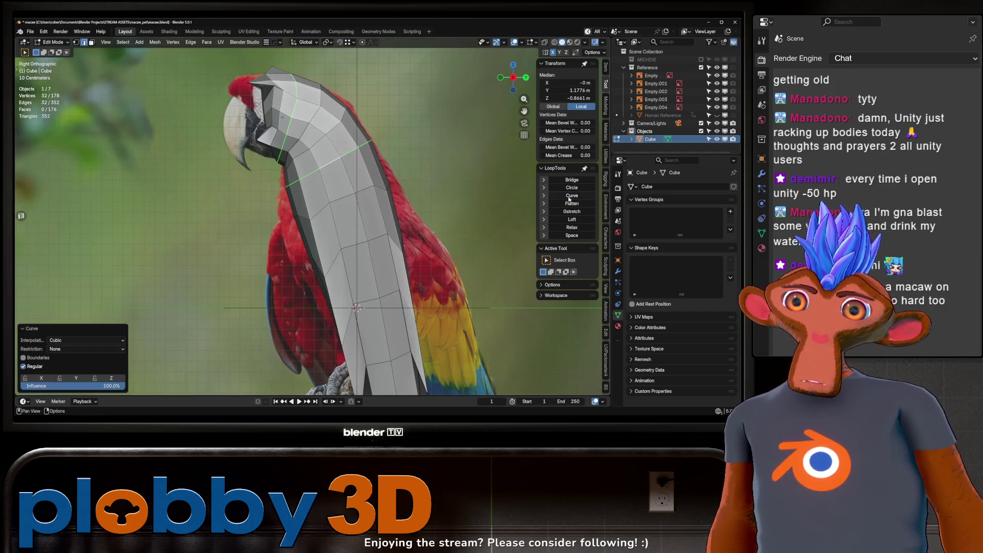
click(27, 359)
scroll(324, 159, down, 3)
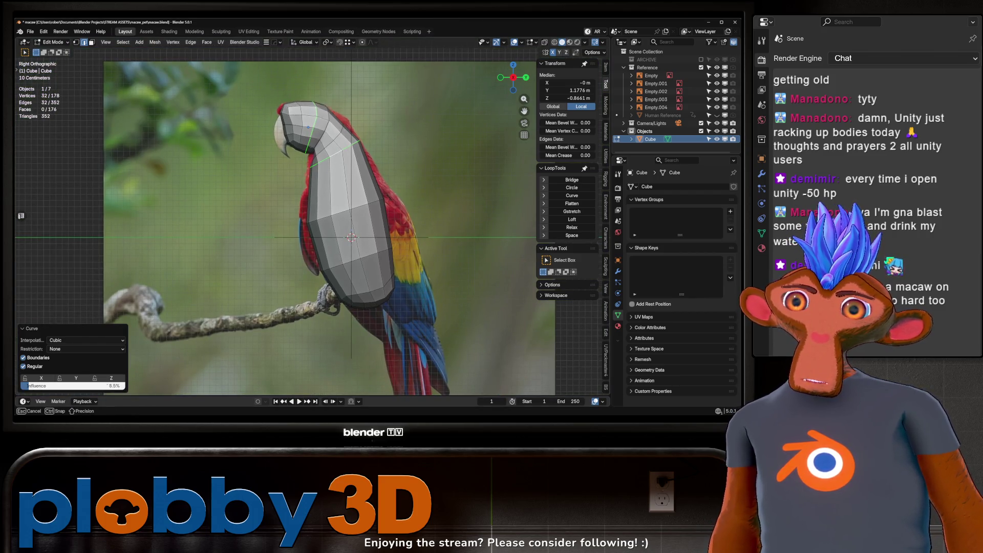
scroll(364, 157, up, 2)
scroll(364, 158, down, 2)
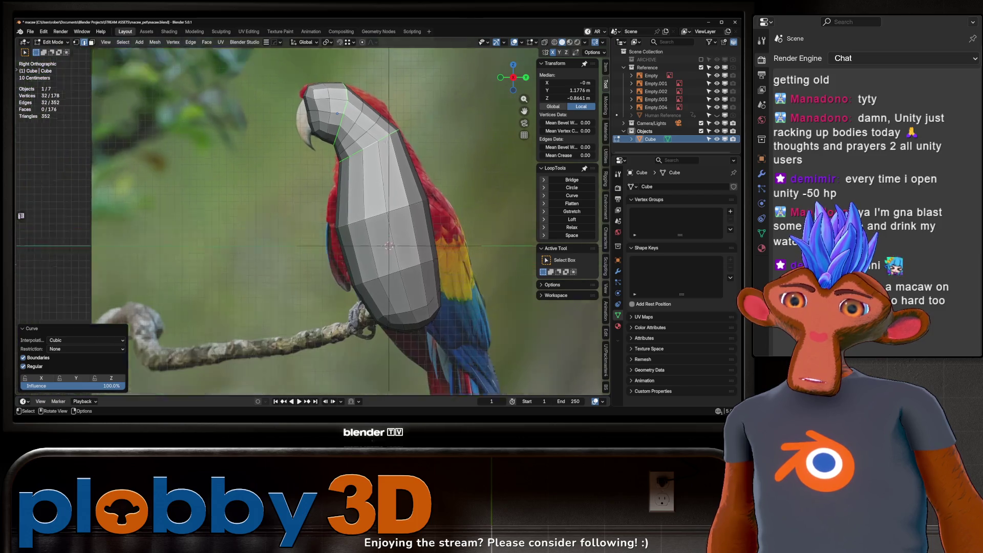
- Switch the macaw mesh into Sculpt Mode
key(ctrl+Tab)
click(402, 228)
scroll(373, 123, up, 1)
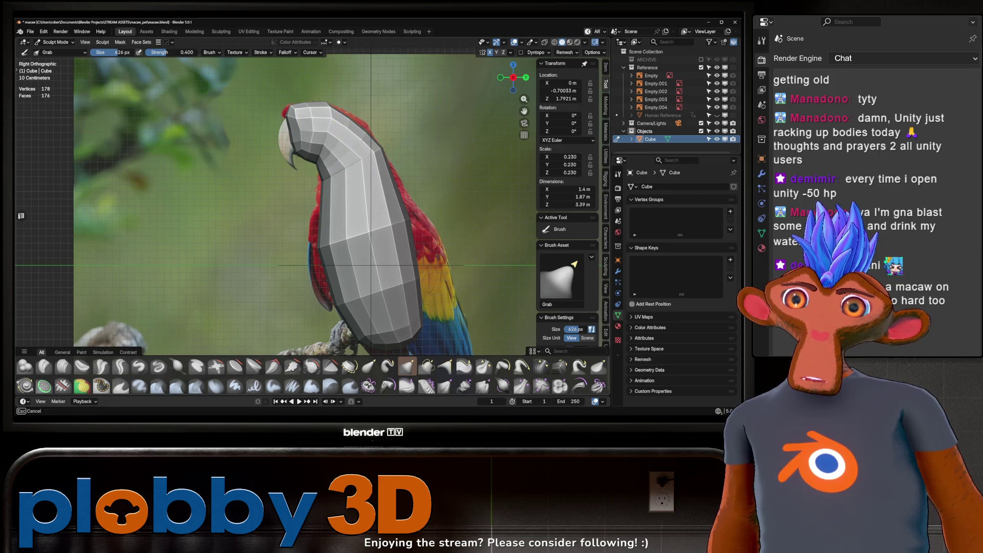
- Shrink the sculpt brush radius to 410 px
key(f)
click(343, 133)
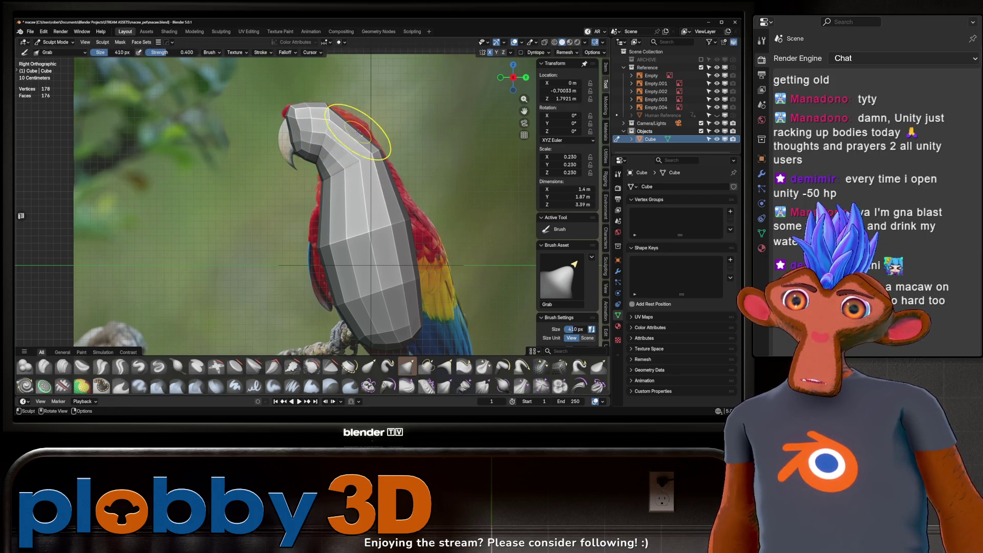
mouse_move(359, 128)
middle_down()
mouse_move(373, 128)
mouse_move(358, 121)
mouse_move(309, 136)
middle_up()
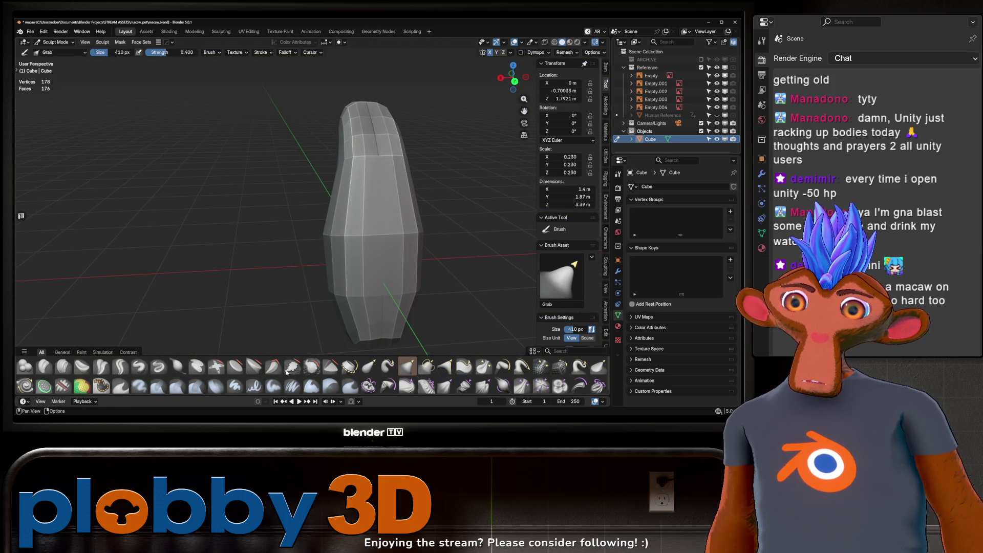
- Inflate the body with the Inflate/Deflate brush to about 1.4 × 1.91 × 3.44 m, then return to Edit Mode
key(w)
click(517, 249)
mouse_move(374, 132)
ctrl+middle_down()
mouse_move(373, 117)
mouse_move(353, 130)
mouse_move(393, 141)
ctrl+middle_up()
mouse_move(411, 187)
middle_down()
mouse_move(444, 235)
mouse_move(428, 85)
mouse_move(404, 192)
middle_up()
scroll(404, 192, up, 3)
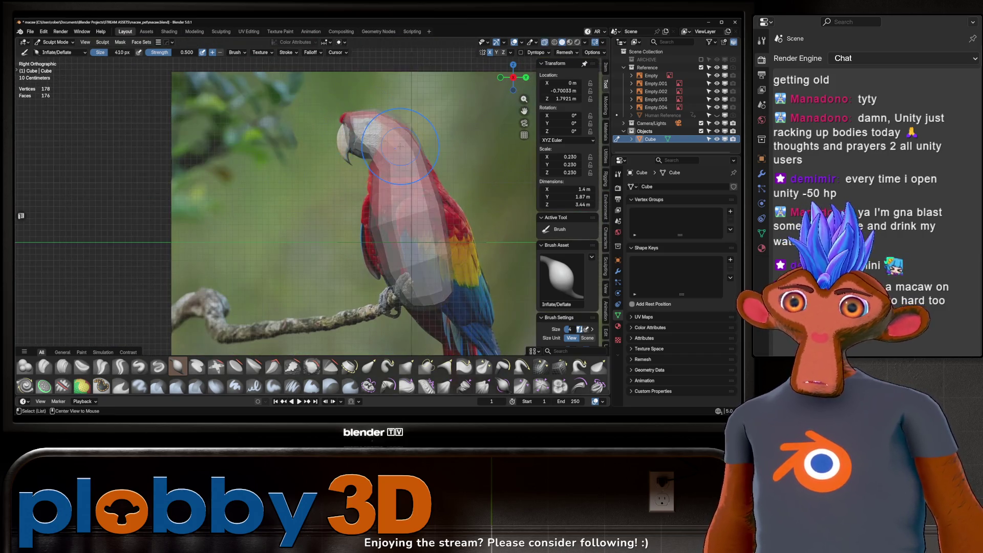
scroll(333, 180, up, 3)
middle_drag(409, 221, 422, 139)
key(Tab)
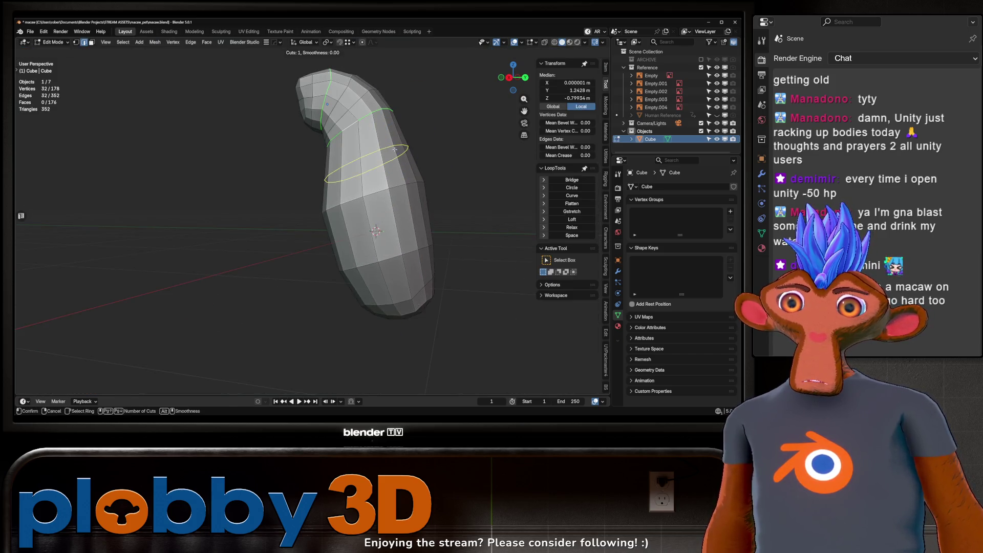
- Add two centred edge loop cuts to the upper and lower body
key(ctrl+r)
click(390, 199)
right_click(390, 198)
scroll(390, 198, down, 3)
scroll(390, 198, up, 3)
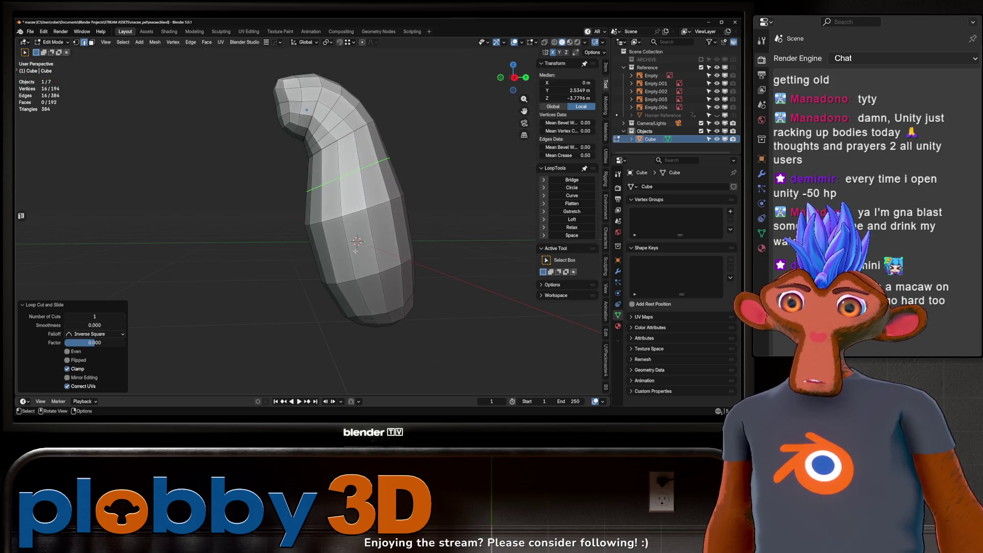
key(ctrl+r)
click(357, 241)
right_click(357, 240)
mouse_move(357, 241)
middle_down()
mouse_move(453, 224)
mouse_move(388, 221)
middle_up()
scroll(387, 221, down, 5)
scroll(365, 222, up, 3)
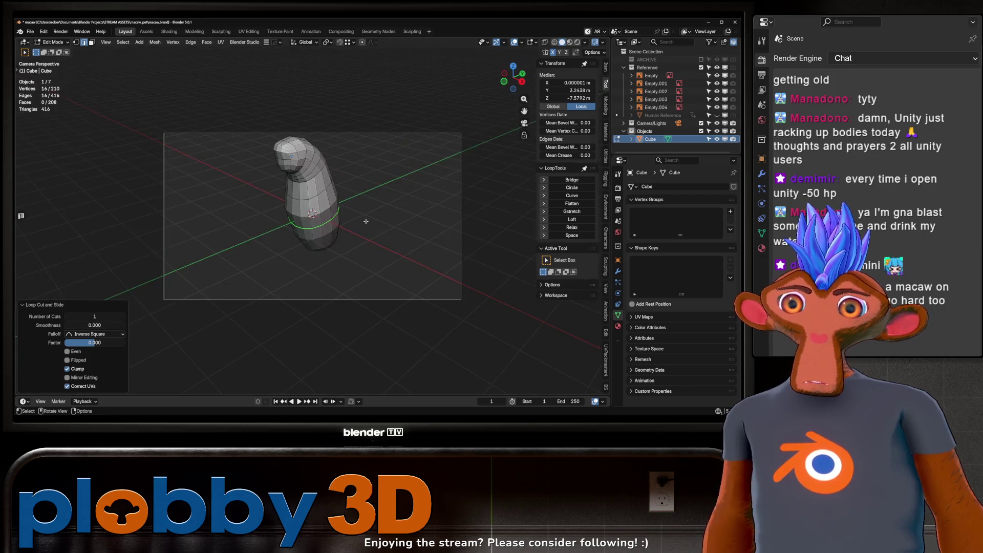
key(KP_1)
scroll(385, 198, up, 3)
scroll(385, 198, down, 1)
scroll(363, 211, up, 2)
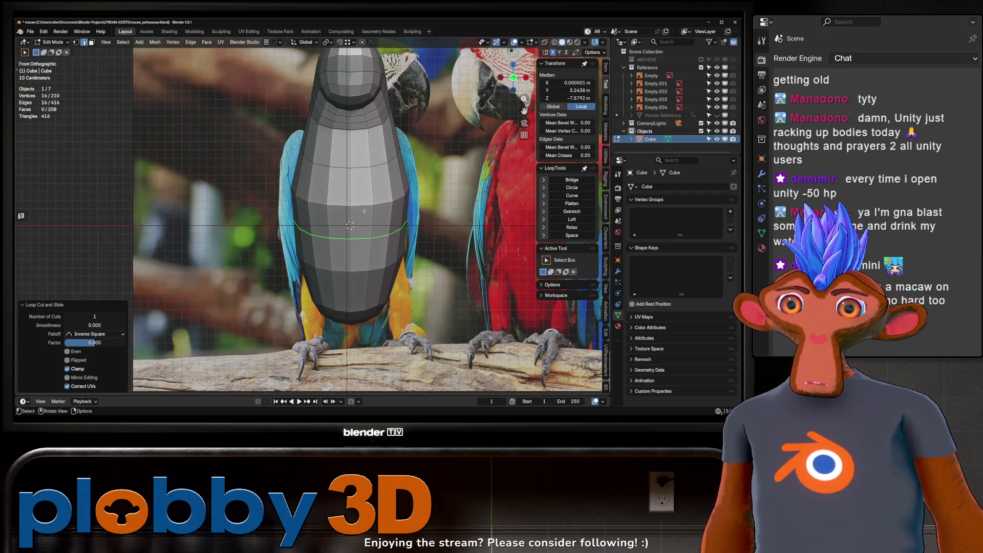
mouse_move(358, 164)
middle_down()
mouse_move(332, 172)
mouse_move(349, 175)
middle_up()
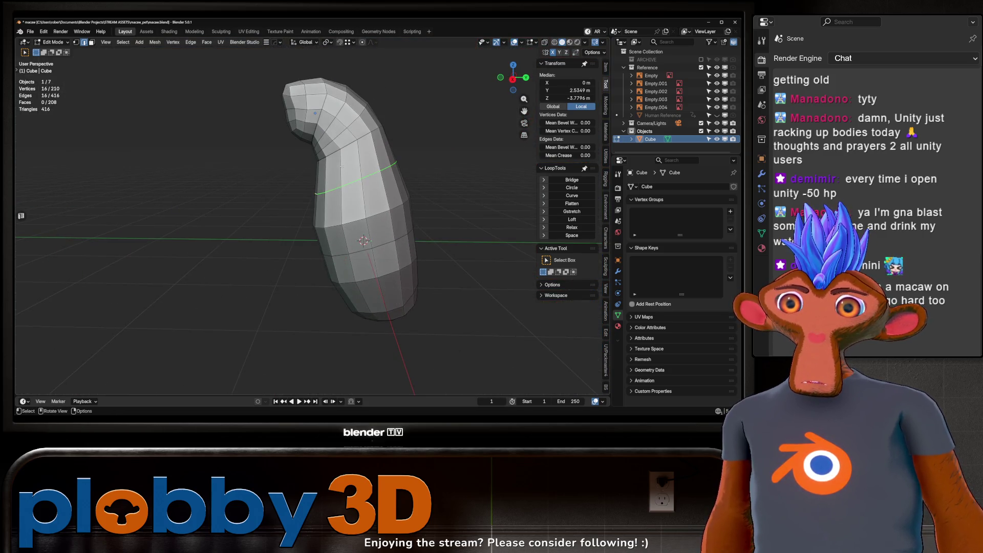
- Delete the grown face selection at the tail tip, leaving an open hole
alt+click(345, 147)
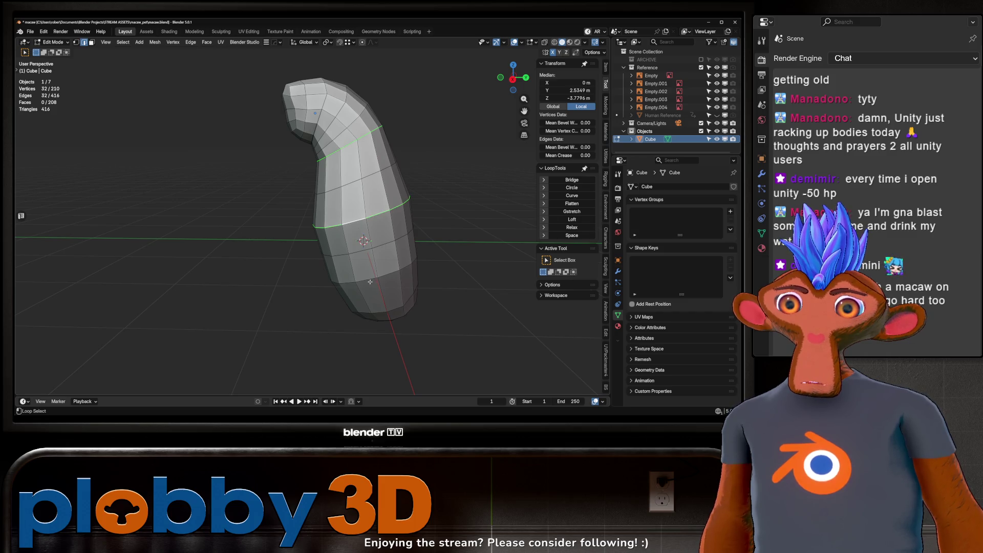
mouse_move(384, 309)
middle_down()
mouse_move(402, 301)
mouse_move(464, 334)
middle_up()
key(3)
click(404, 304)
key(ctrl+KP_Add)
key(x)
click(466, 314)
- Smooth the tail-hole boundary and body edge loops together with LoopTools Curve
alt+click(464, 350)
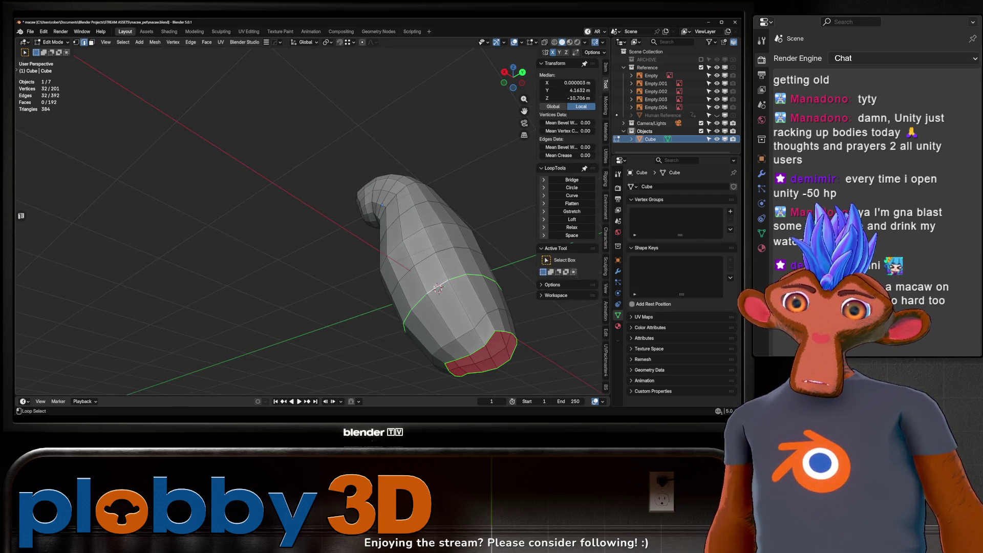
alt+shift+click(414, 236)
middle_drag(414, 237, 421, 232)
alt+shift+click(412, 181)
middle_drag(411, 180, 425, 190)
click(572, 195)
middle_drag(435, 236, 430, 240)
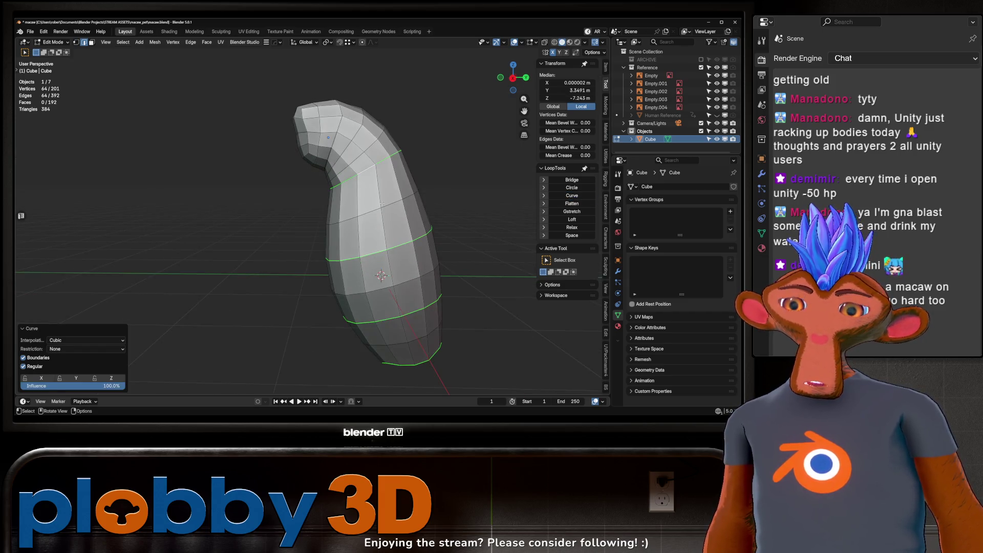
- Check the smoothed body against the side and front reference views
key(KP_3)
middle_drag(341, 212, 434, 193)
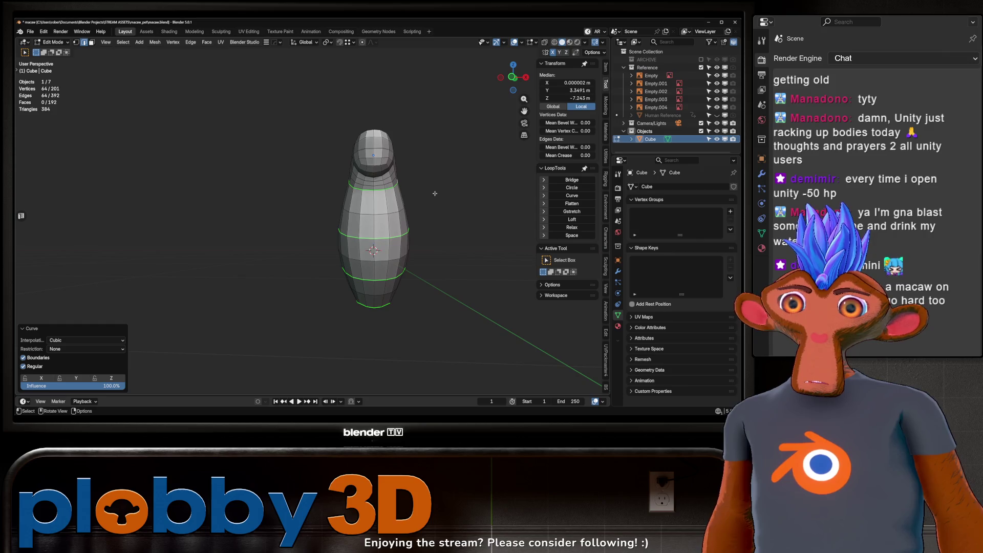
key(KP_3)
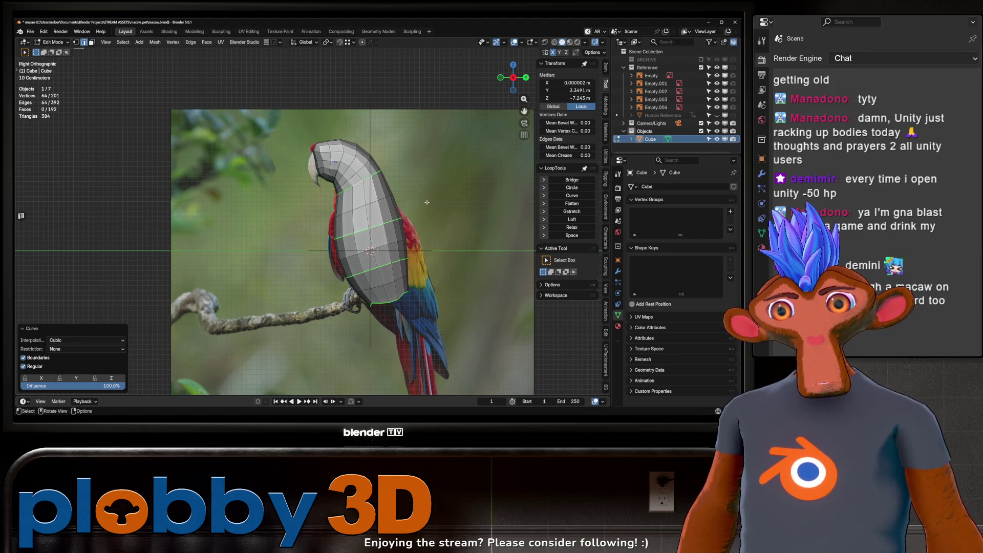
key(KP_1)
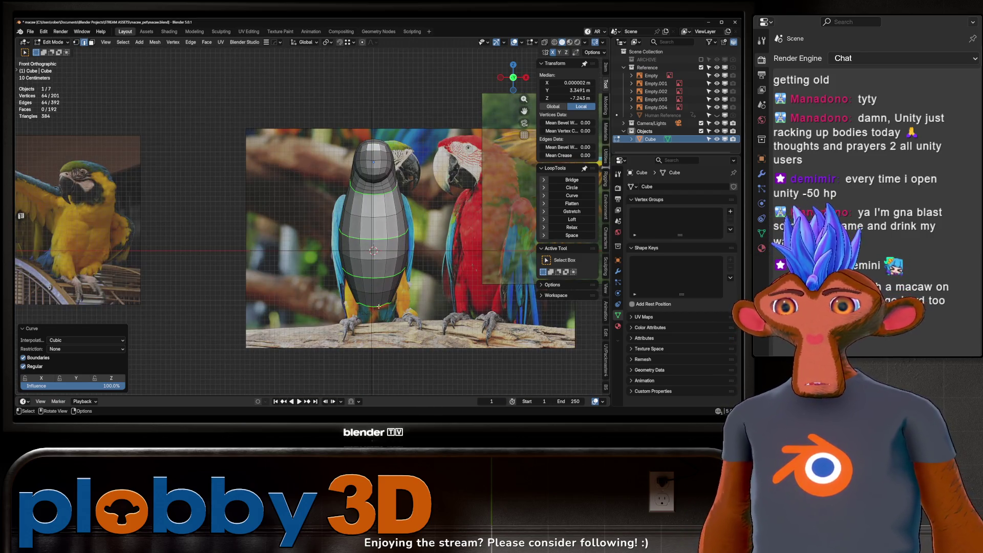
mouse_move(410, 296)
middle_down()
mouse_move(371, 264)
mouse_move(435, 232)
middle_up()
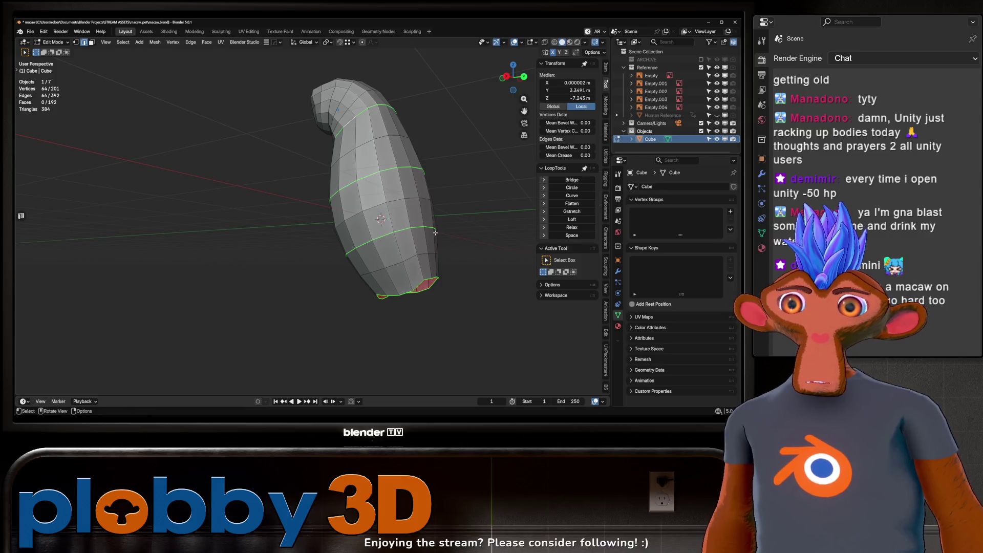
key(q)
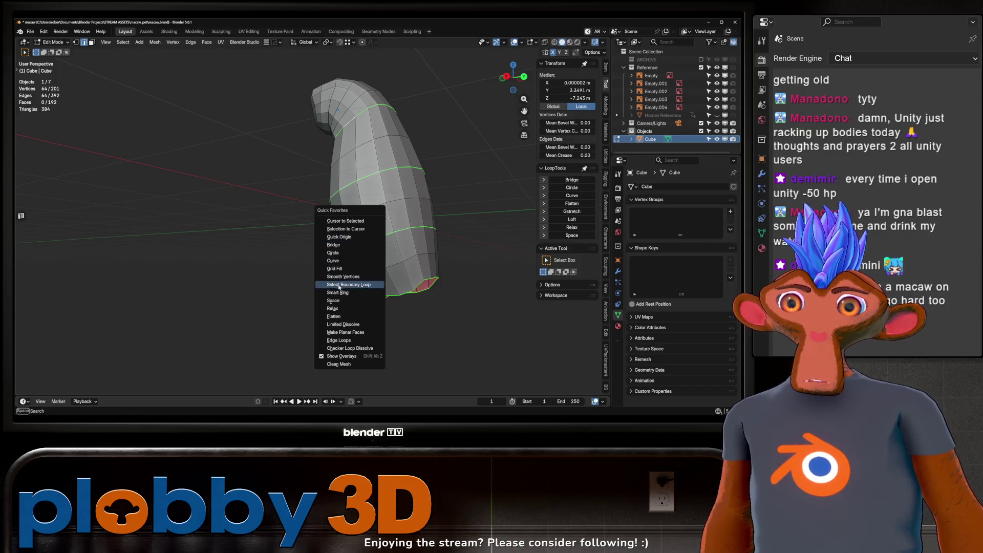
- Select the body's middle and bottom edge loops and relax them with LoopTools Relax
middle_drag(361, 297, 504, 236)
key(q)
click(504, 237)
key(q)
click(504, 236)
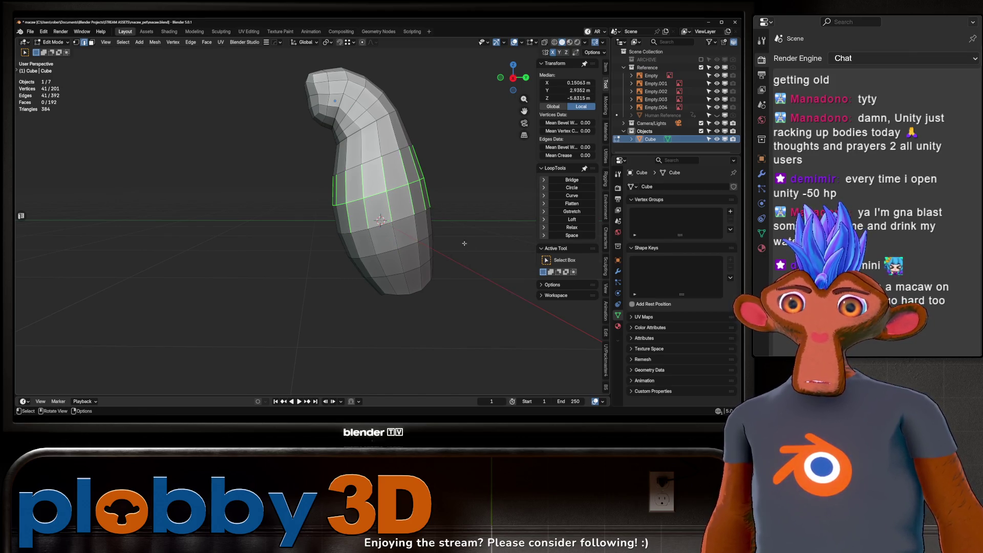
middle_drag(504, 237, 412, 231)
middle_drag(387, 190, 362, 280)
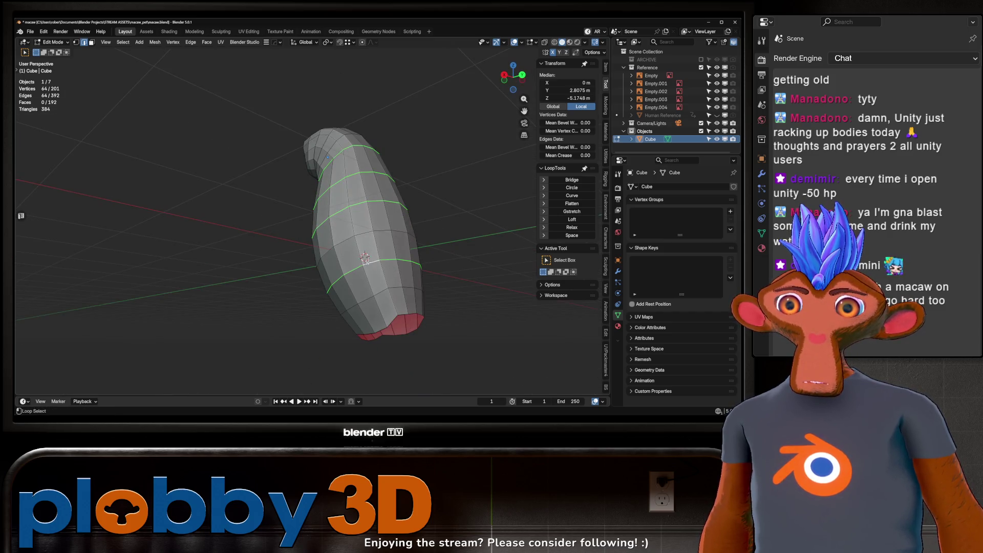
alt+shift+click(367, 239)
alt+shift+click(400, 314)
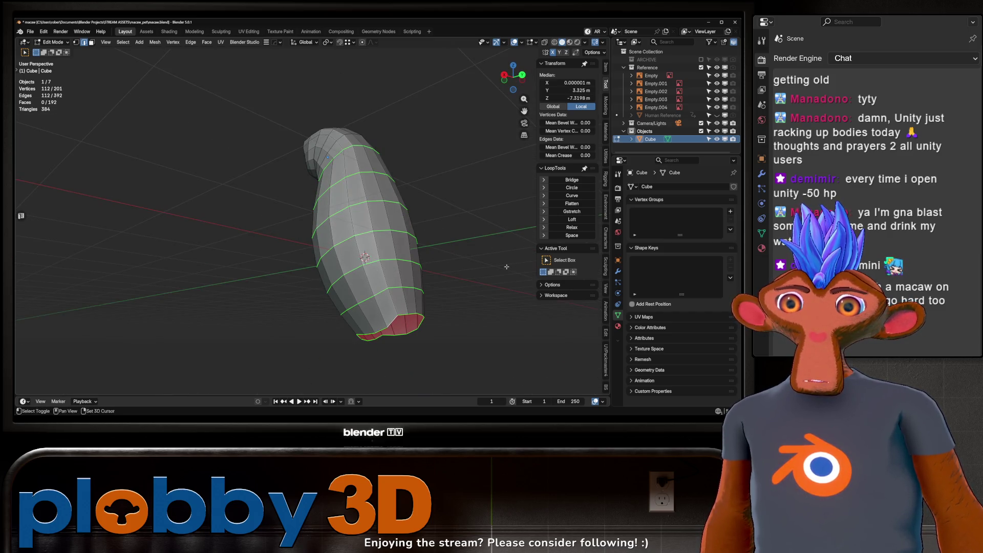
mouse_move(404, 240)
middle_down()
mouse_move(379, 270)
mouse_move(379, 229)
mouse_move(393, 287)
middle_up()
click(568, 226)
- Select only the bottom rim loop and flatten it with LoopTools Flatten (Best fit)
alt+click(398, 307)
key(KP_3)
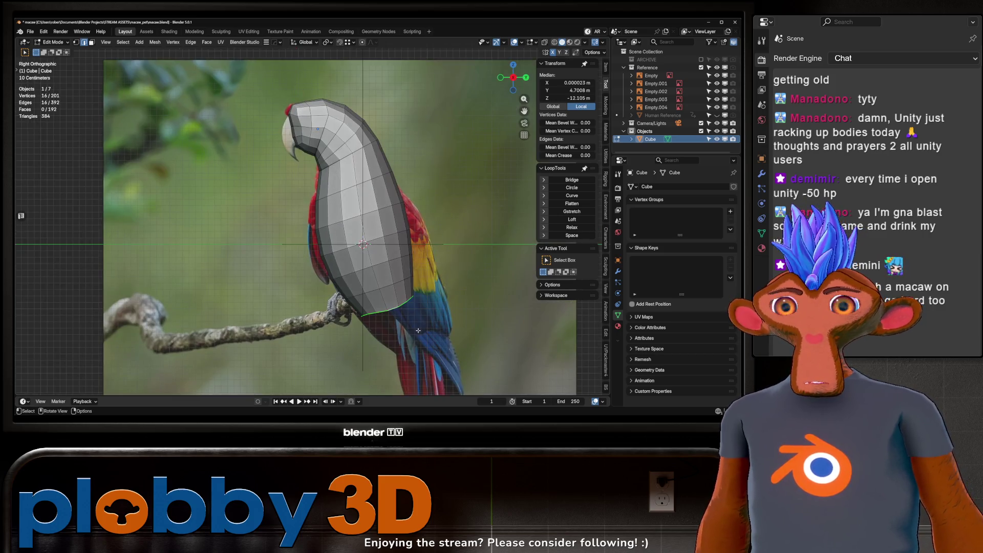
click(580, 206)
mouse_move(387, 259)
shift+middle_down()
mouse_move(378, 243)
mouse_move(446, 273)
mouse_move(318, 210)
mouse_move(405, 180)
shift+middle_up()
key(KP_3)
- Compare the body with the references in camera and front views, then enter Sculpt Mode
key(KP_0)
key(KP_1)
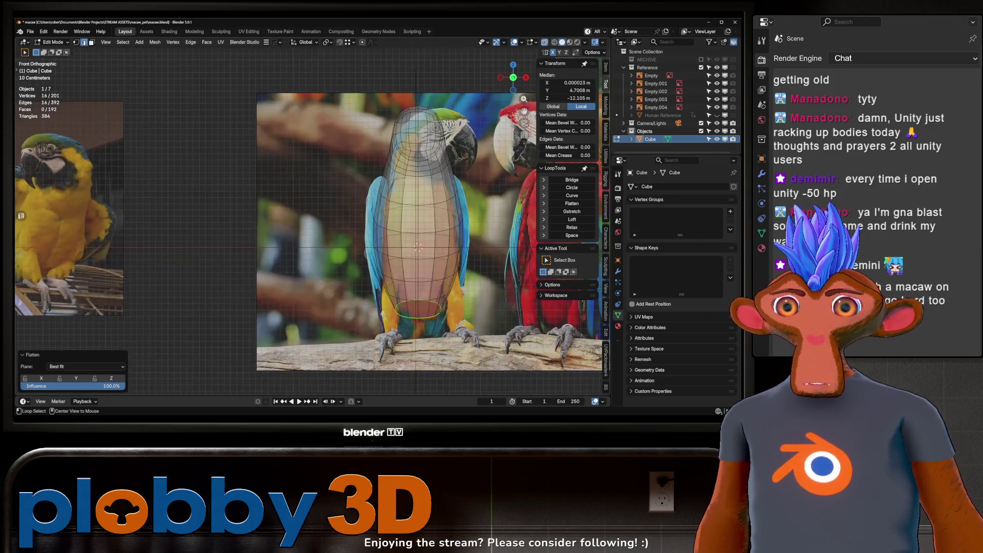
key(ctrl+Tab)
click(415, 190)
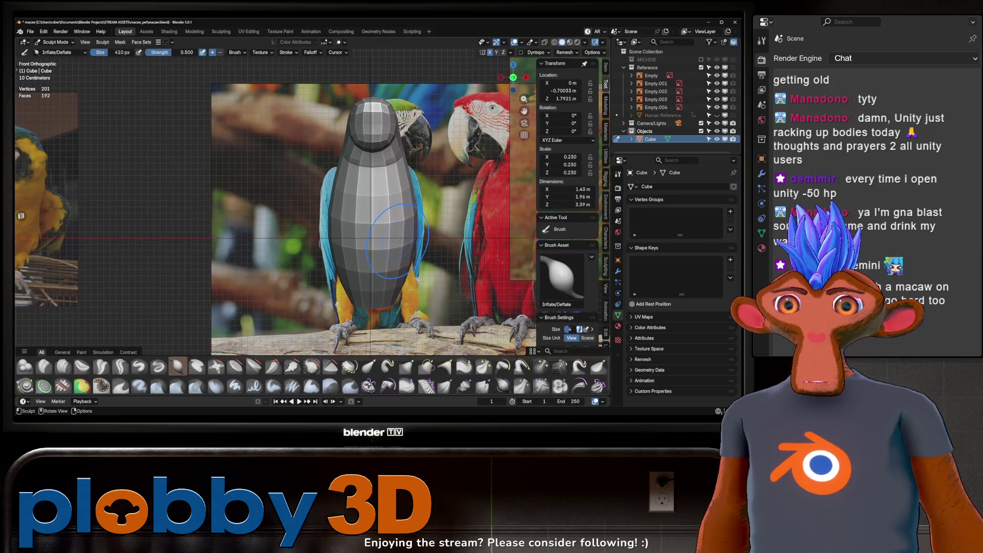
- Pull the body's side with the Grab brush to match the right-side macaw reference
middle_drag(416, 226, 399, 214)
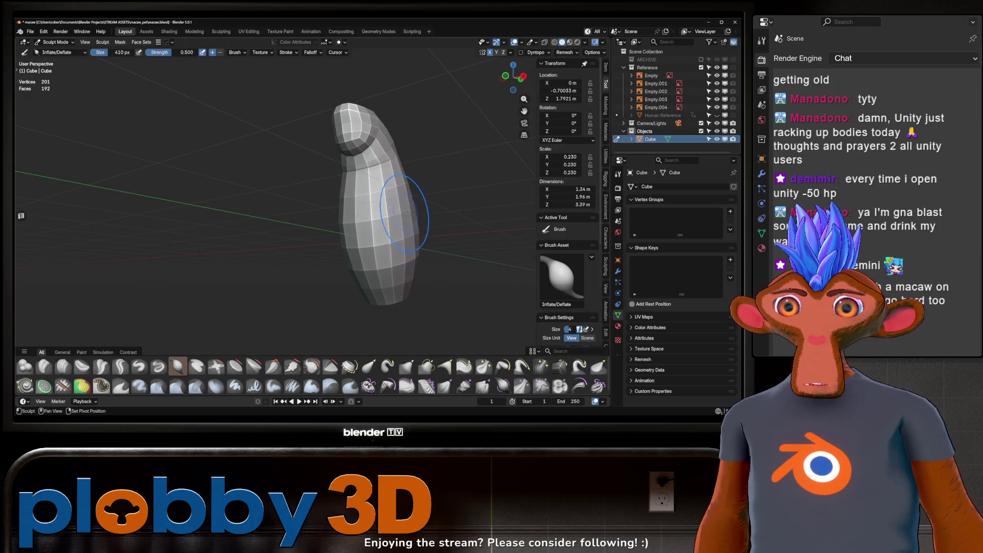
mouse_move(419, 246)
middle_down()
mouse_move(409, 189)
mouse_move(438, 202)
mouse_move(403, 238)
middle_up()
key(KP_3)
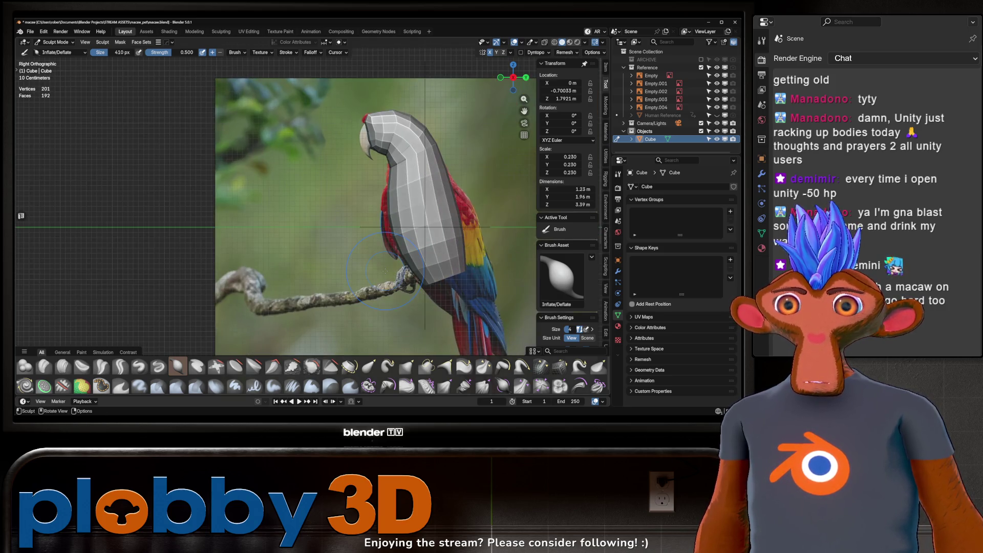
key(g)
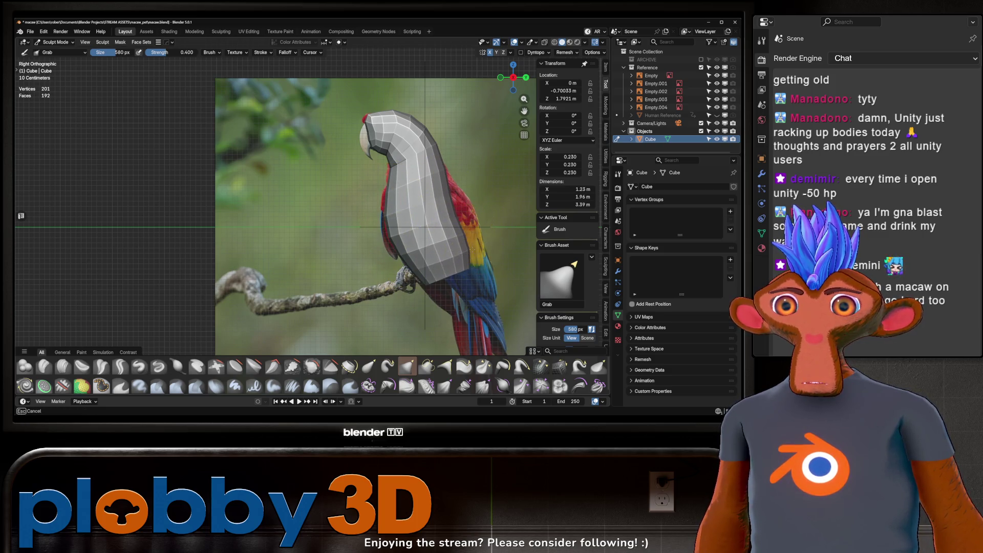
drag(459, 239, 464, 266)
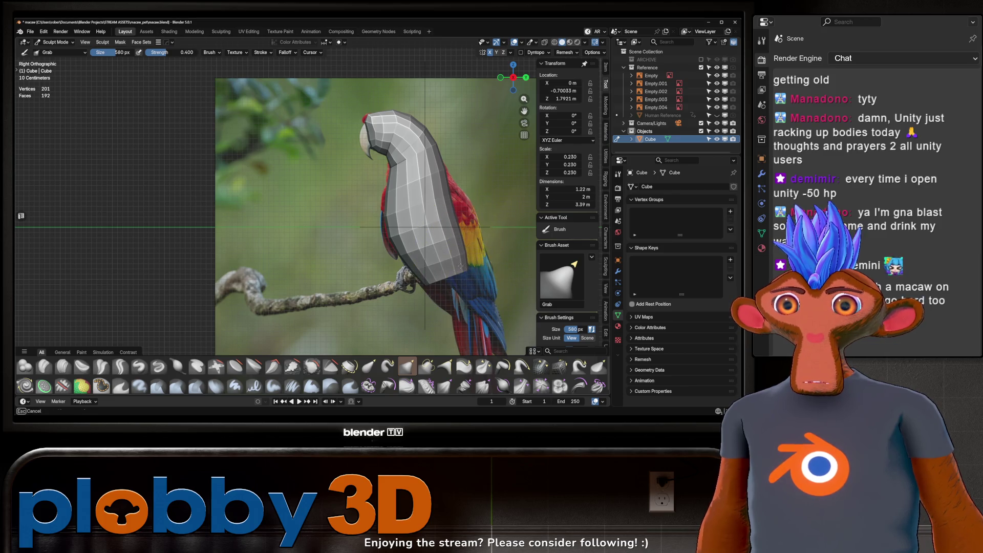
scroll(463, 263, up, 2)
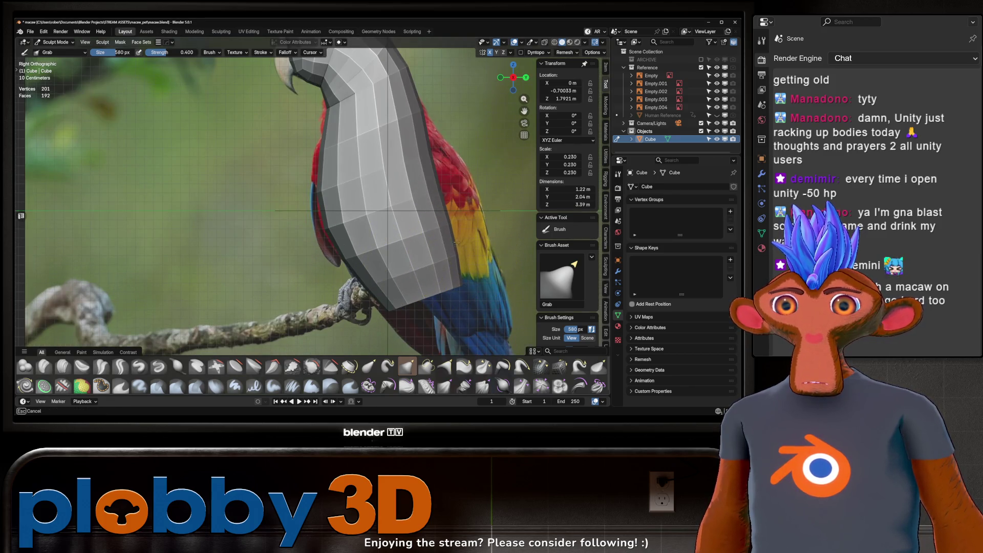
mouse_move(467, 275)
middle_down()
mouse_move(520, 241)
mouse_move(395, 231)
mouse_move(420, 151)
mouse_move(386, 176)
mouse_move(328, 169)
mouse_move(307, 186)
mouse_move(340, 201)
mouse_move(380, 181)
mouse_move(423, 193)
mouse_move(321, 180)
mouse_move(274, 154)
mouse_move(380, 159)
mouse_move(329, 132)
mouse_move(348, 159)
mouse_move(453, 225)
middle_up()
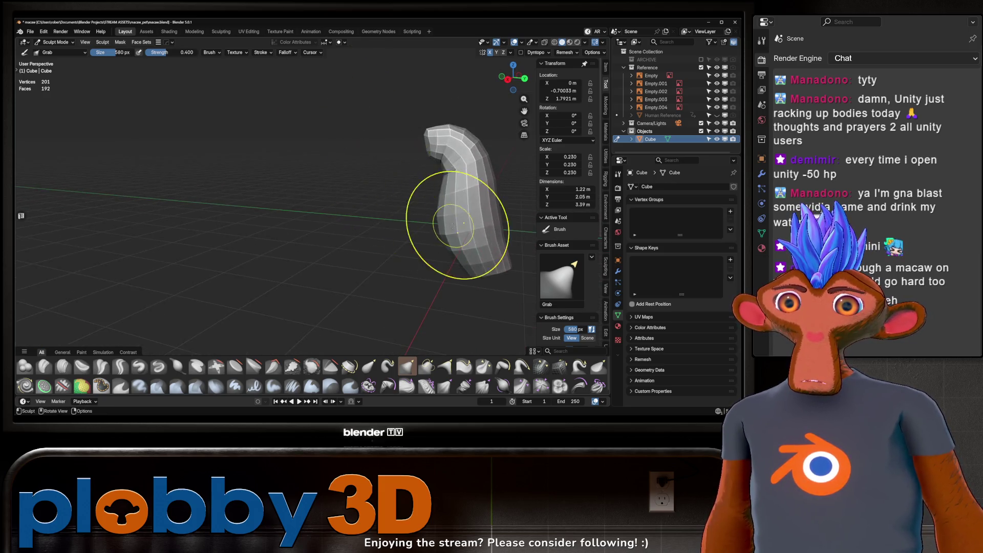
- Check the shape in side and front views, then leave Sculpt Mode and re-enter Edit Mode
key(KP_3)
scroll(399, 220, up, 4)
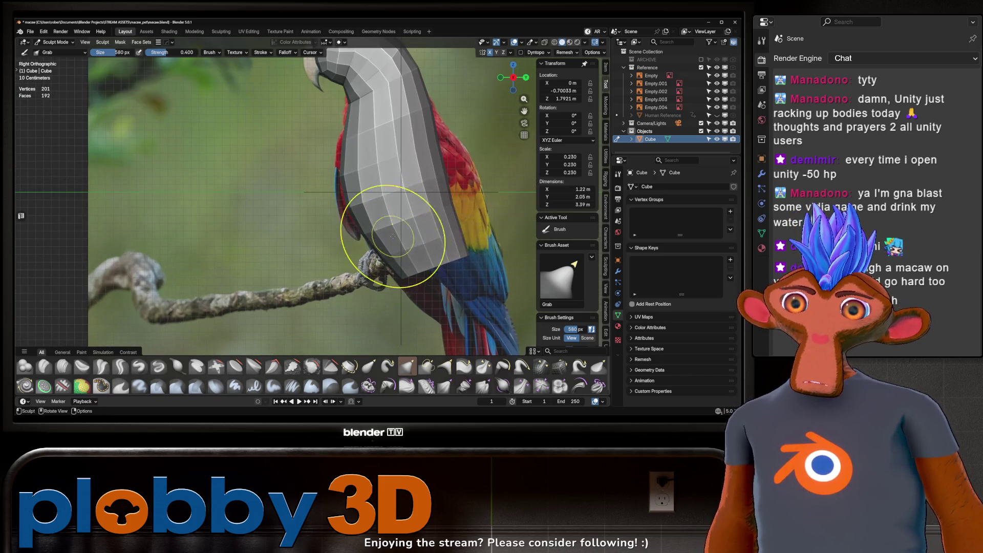
key(KP_1)
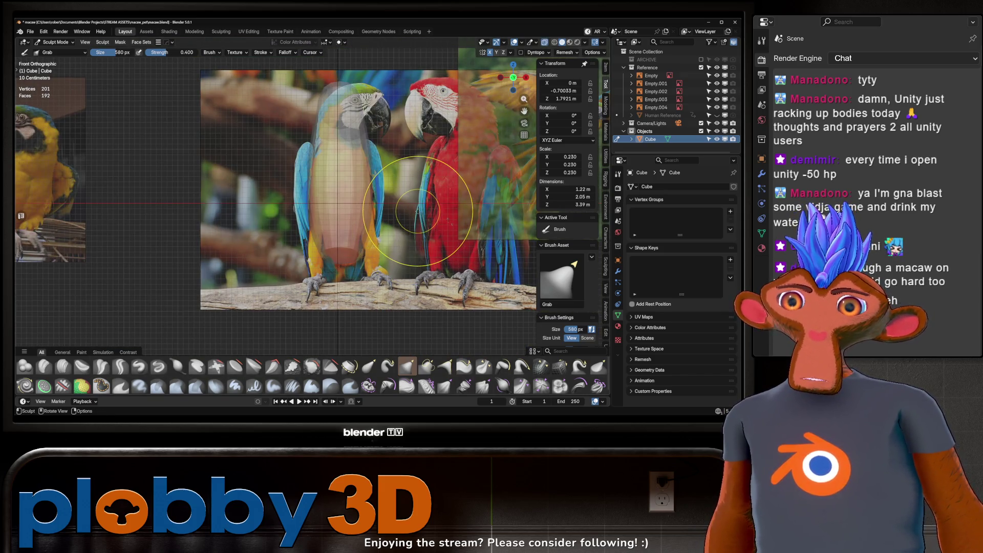
mouse_move(329, 208)
middle_down()
mouse_move(234, 238)
mouse_move(428, 274)
mouse_move(218, 227)
mouse_move(435, 261)
mouse_move(384, 203)
mouse_move(395, 265)
middle_up()
key(ctrl+Tab)
key(Tab)
- Fill the open bottom loop, inset the new face, and Grid Fill the cap
key(f)
key(i)
click(382, 272)
key(q)
click(383, 204)
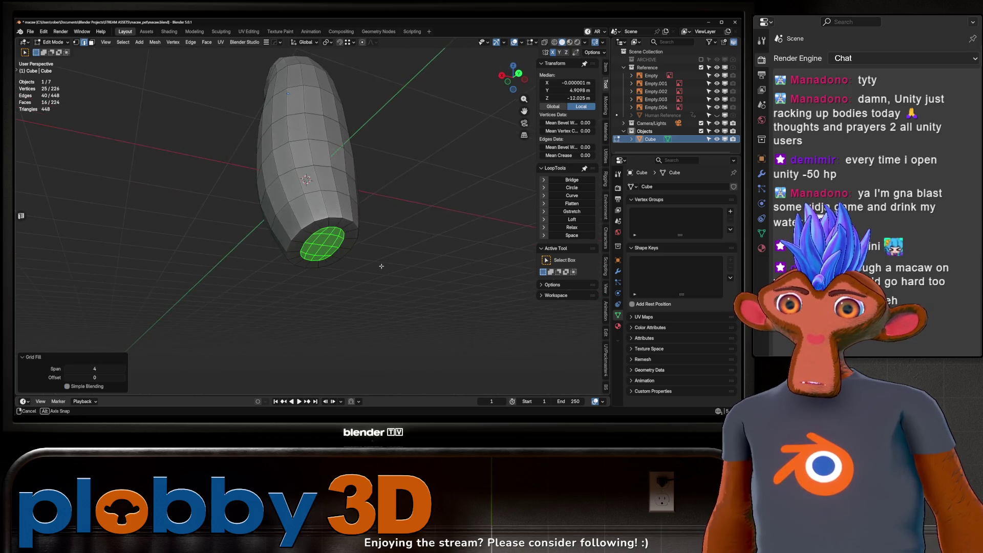
- Push the cap out twice with Alt+S and Smooth Vertices around it (0.5 smoothing, 1 repeat)
key(alt+s)
click(433, 236)
middle_drag(433, 236, 438, 192)
key(alt+s)
click(445, 157)
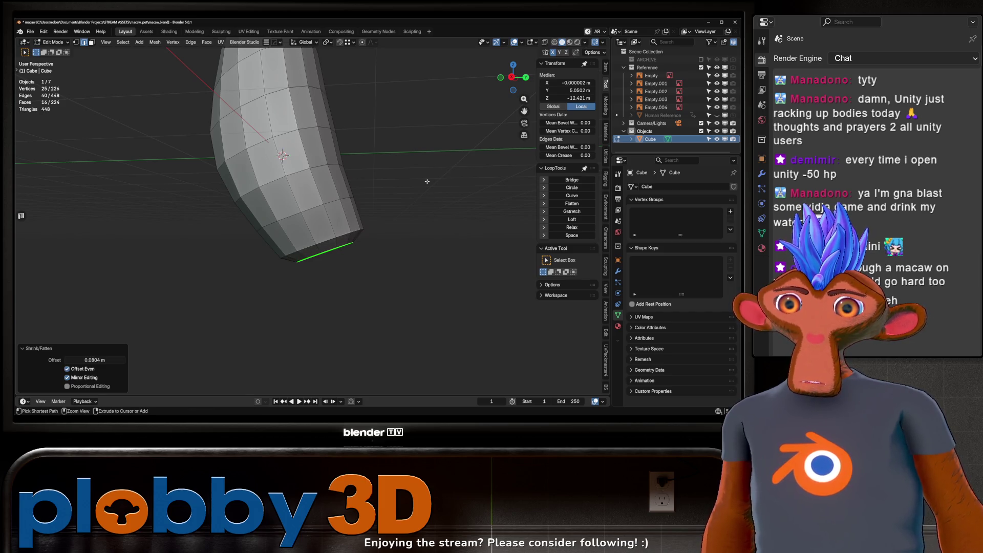
key(ctrl+KP_Add)
key(q)
click(410, 190)
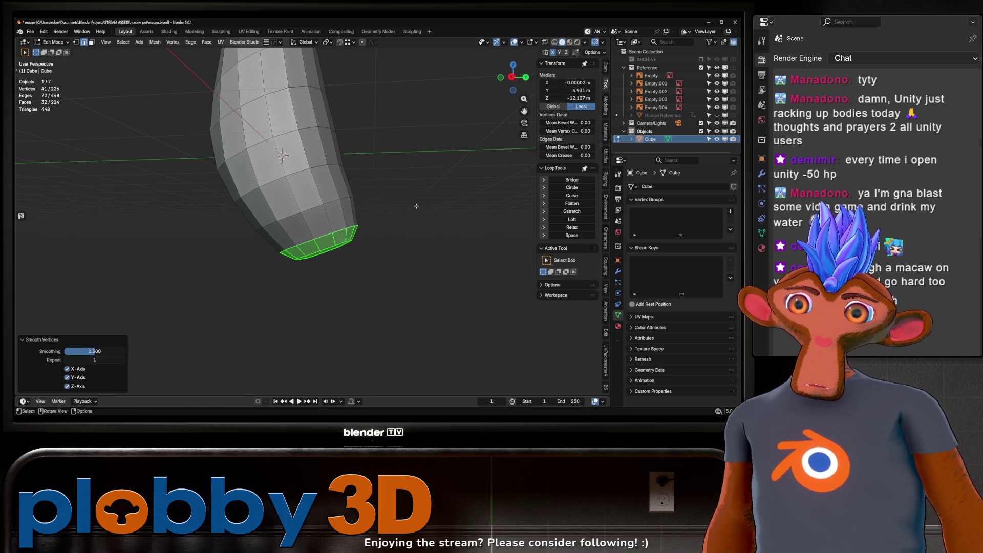
scroll(450, 215, down, 5)
- With X-ray on in front view, center the body over the blue-and-gold macaw reference
key(Tab)
mouse_move(451, 215)
middle_down()
mouse_move(466, 214)
mouse_move(337, 255)
mouse_move(438, 228)
mouse_move(497, 259)
mouse_move(420, 237)
mouse_move(430, 253)
mouse_move(358, 235)
middle_up()
key(KP_1)
key(alt+z)
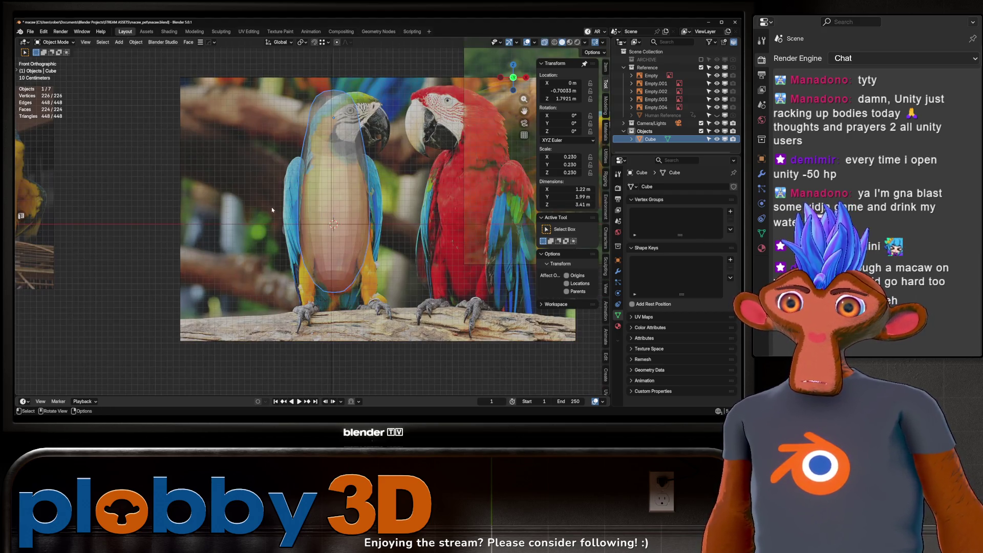
scroll(312, 218, down, 4)
scroll(197, 202, up, 6)
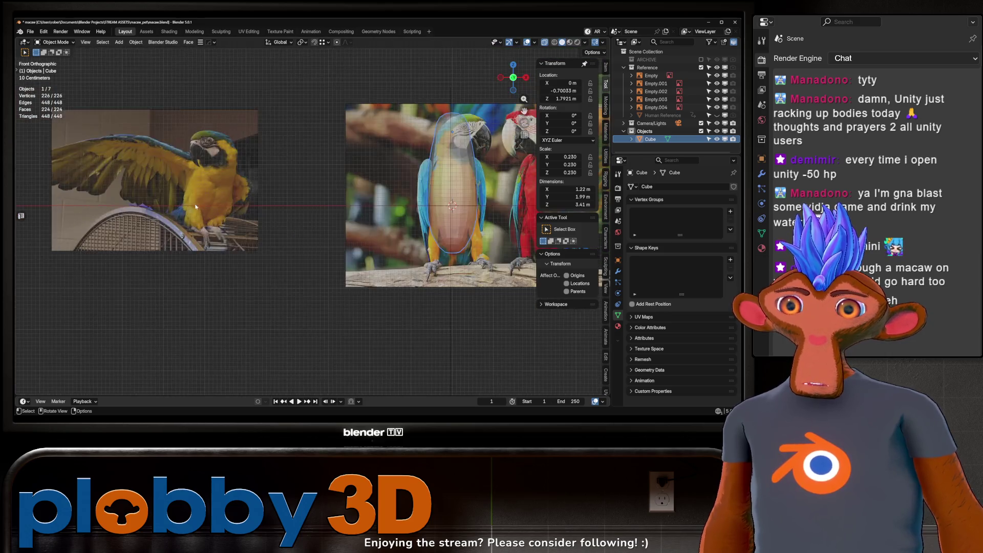
shift+middle_drag(315, 218, 369, 200)
key(Tab)
key(alt+z)
- Select a patch of faces on the body's side, checking placement against the front reference
click(329, 256)
click(314, 190)
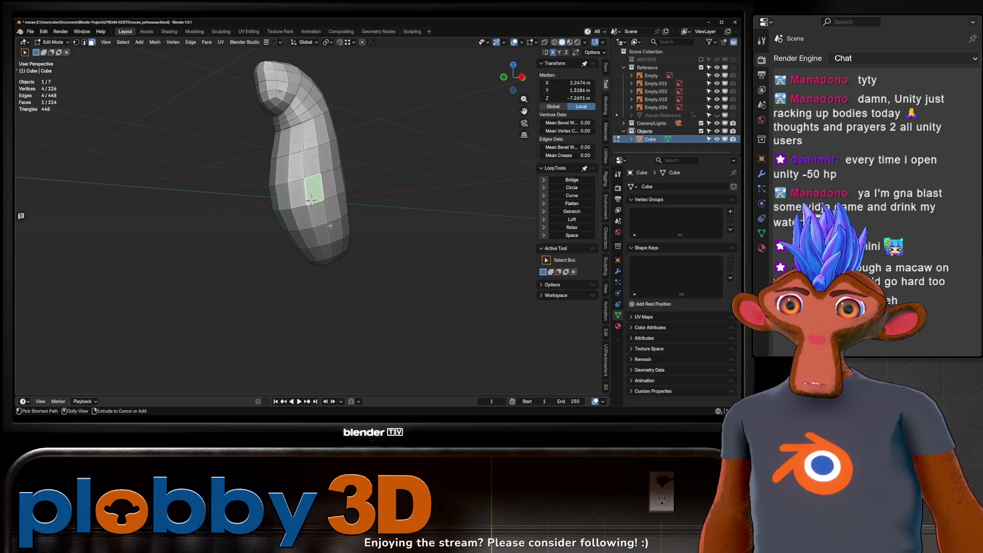
ctrl+shift+click(339, 245)
key(KP_1)
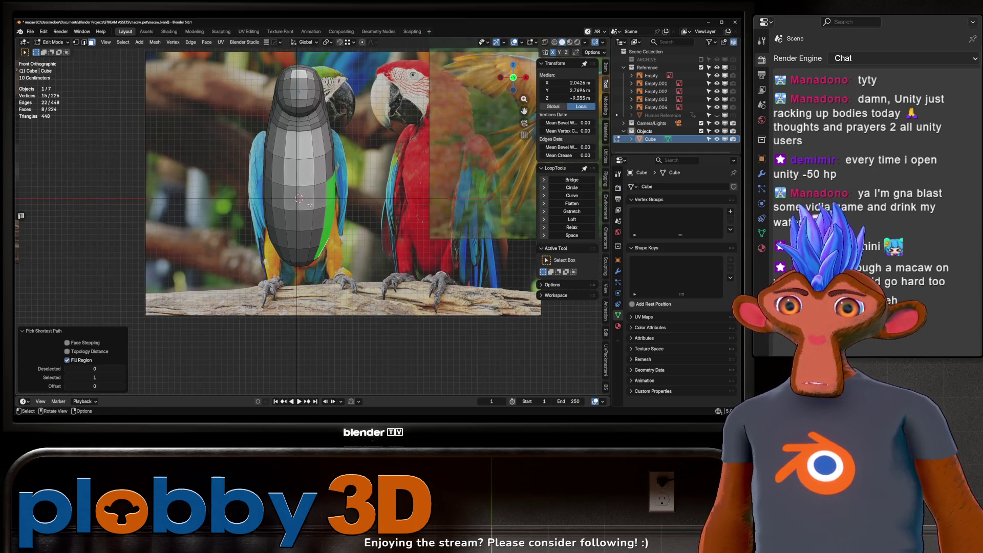
middle_drag(308, 207, 342, 254)
key(ctrl+z)
key(KP_1)
key(alt+z)
key(alt+z)
scroll(348, 232, up, 3)
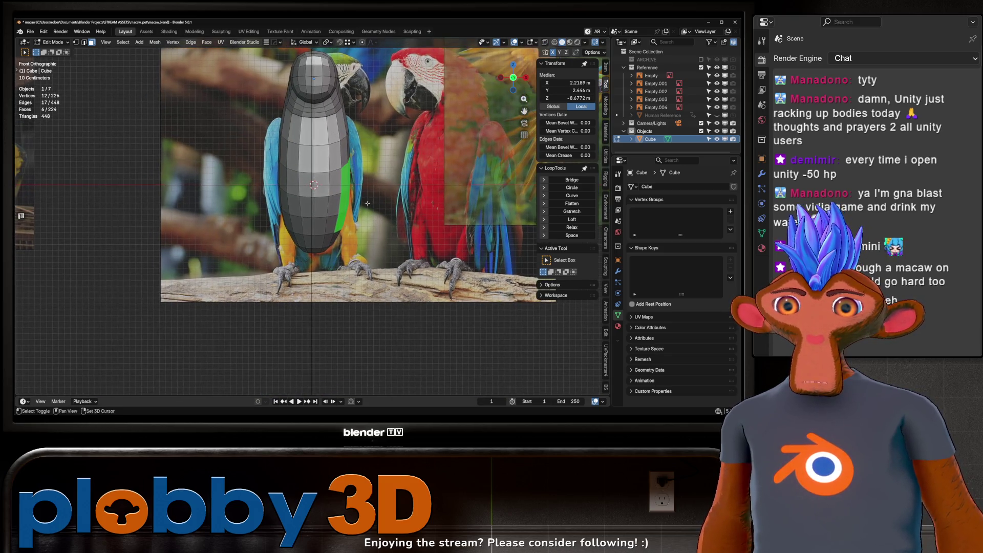
scroll(360, 232, down, 2)
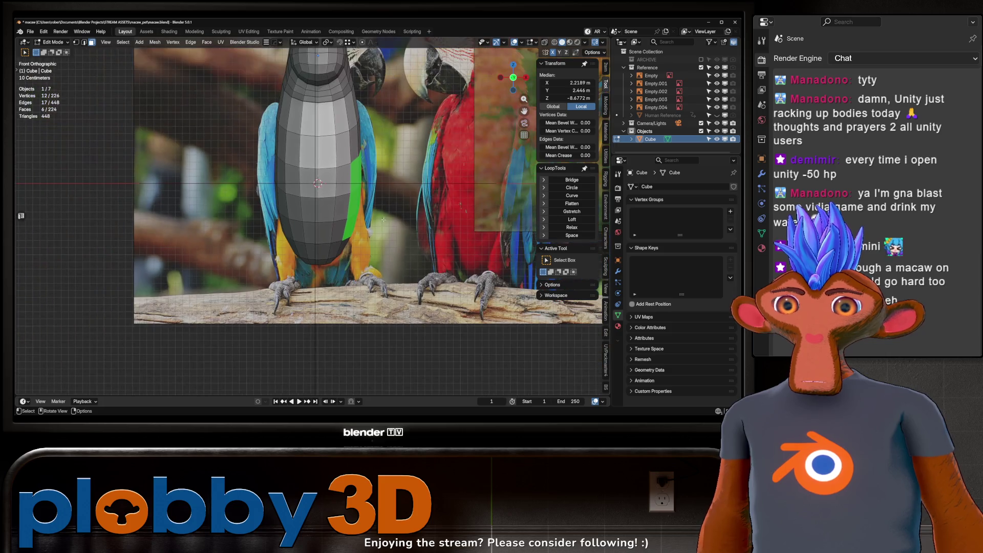
middle_drag(379, 217, 302, 213)
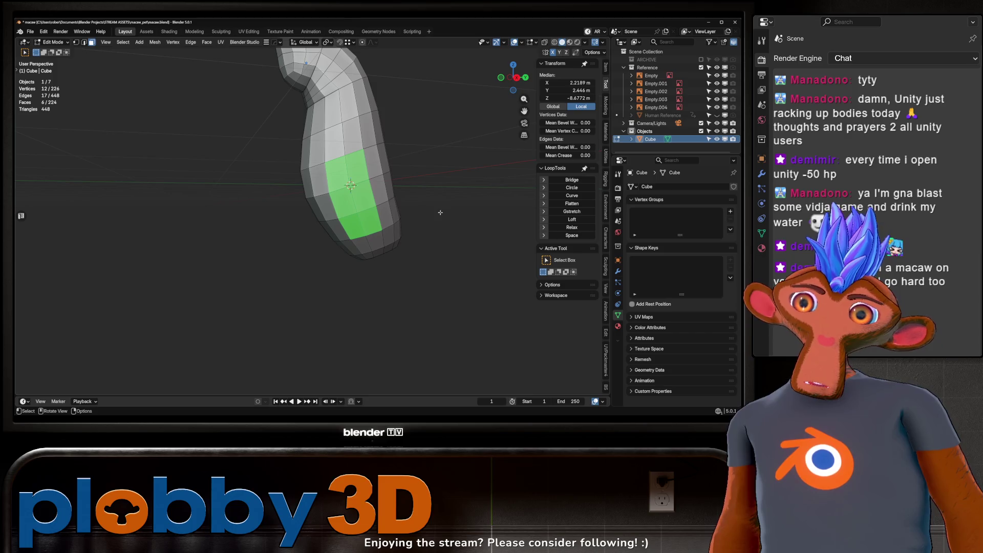
- Inset the side patch outward, then delete its faces to open a hole
key(i)
key(o)
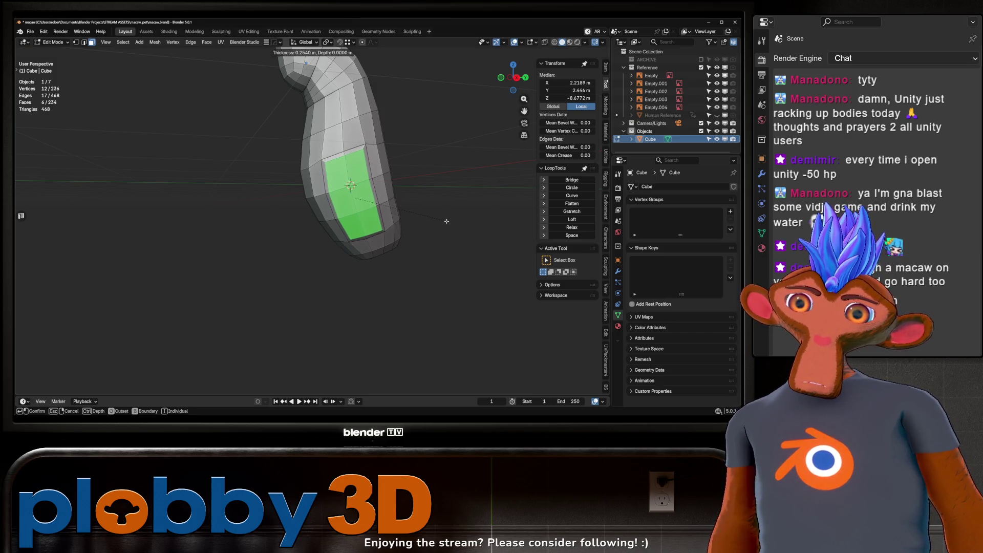
click(446, 222)
mouse_move(446, 221)
middle_down()
mouse_move(368, 194)
mouse_move(382, 188)
middle_up()
scroll(315, 159, up, 2)
key(x)
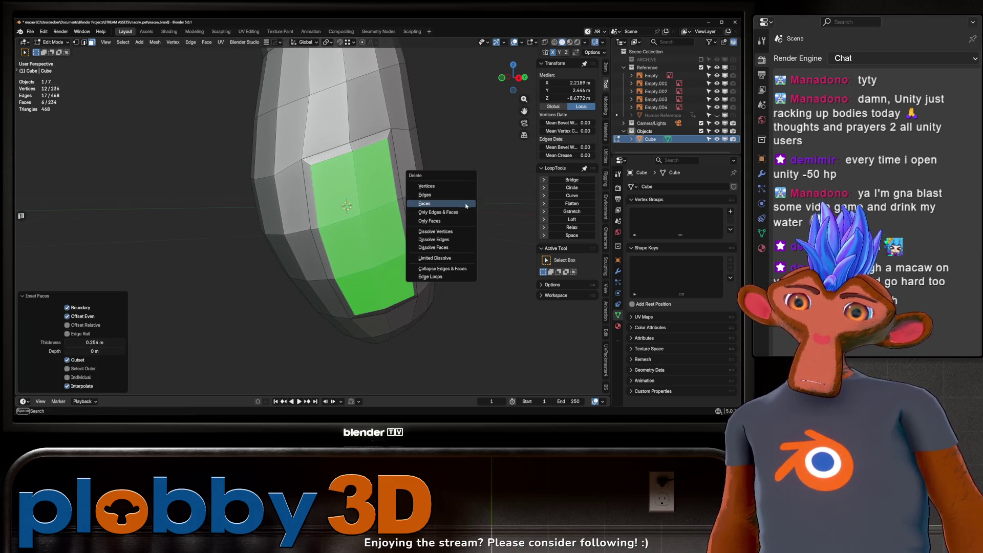
click(464, 209)
- Relax the hole's boundary loop into an oval with LoopTools Relax (Cubic, 1 iteration, Regular)
key(ctrl+KP_Add)
key(q)
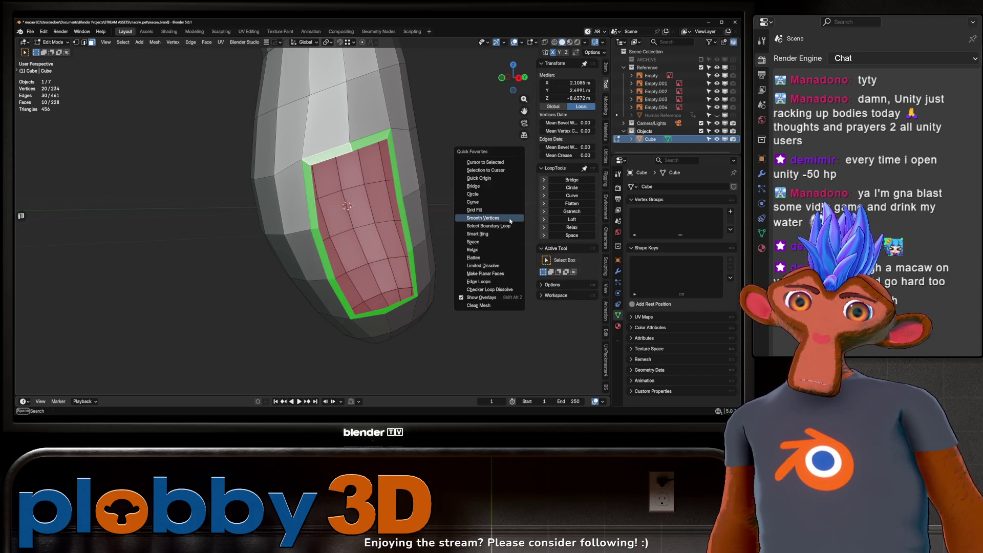
click(509, 226)
click(567, 229)
scroll(375, 217, down, 5)
mouse_move(375, 216)
middle_down()
mouse_move(355, 191)
mouse_move(358, 174)
middle_up()
scroll(355, 191, up, 4)
scroll(357, 180, down, 3)
scroll(358, 172, up, 5)
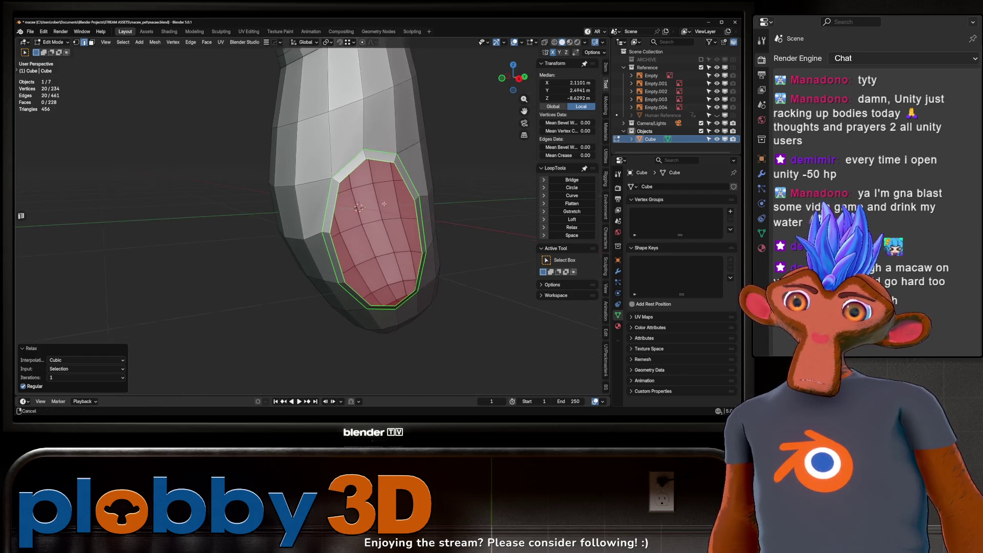
- Select the hole's inner loop and fill it with a single face
alt+click(353, 170)
middle_drag(409, 195, 404, 178)
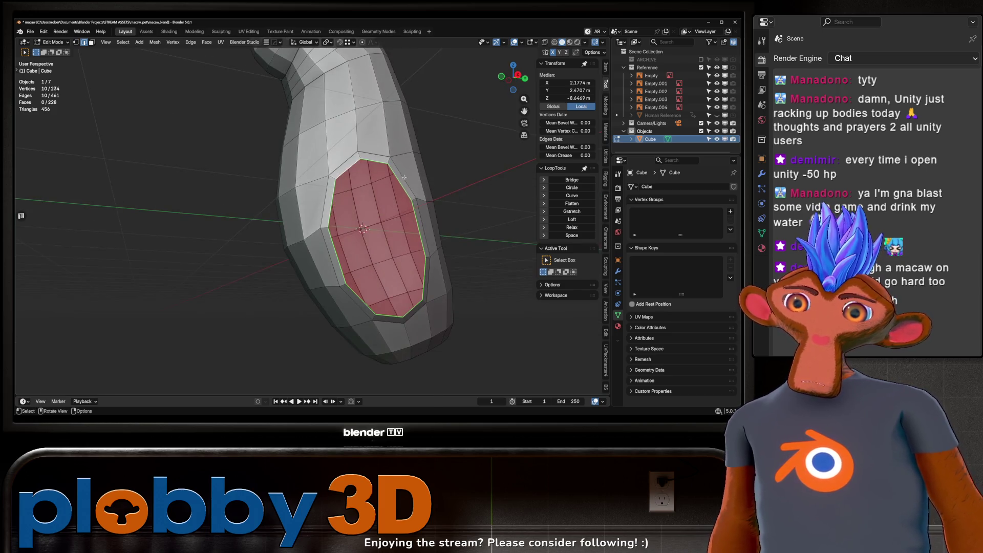
key(f)
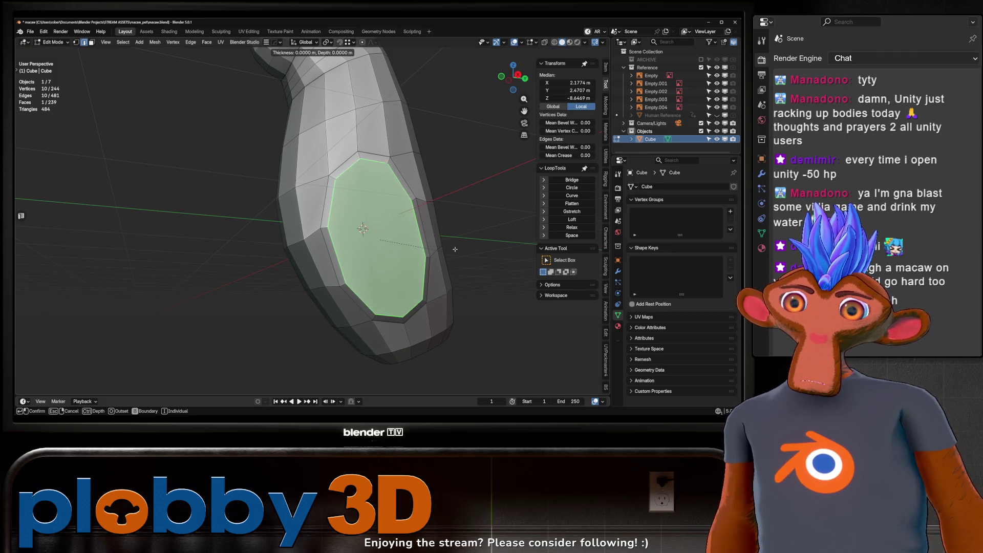
- Shrink the side face, extrude it, resize it and tilt it to start the leg
key(KP_1)
key(KP_1)
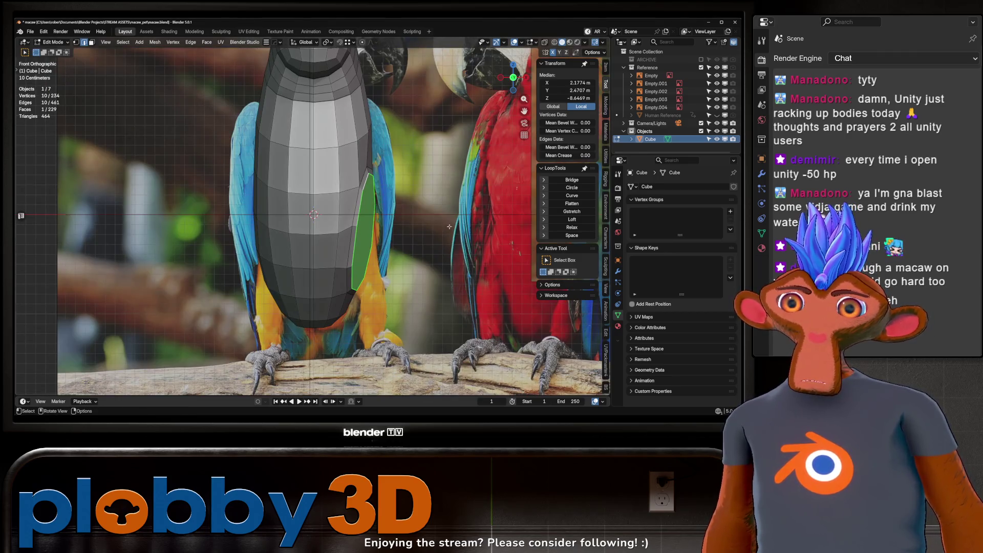
key(s)
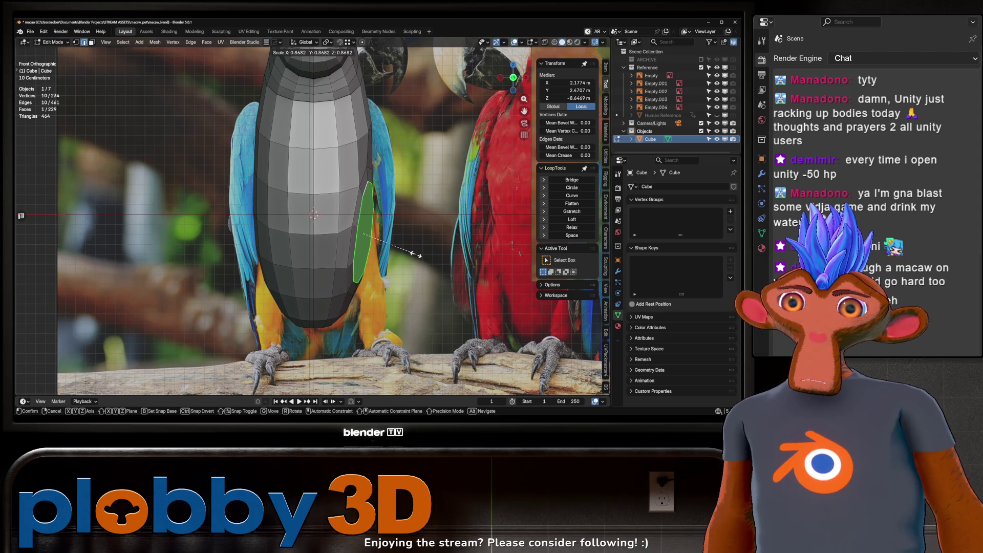
click(416, 253)
key(e)
click(422, 272)
key(s)
click(425, 282)
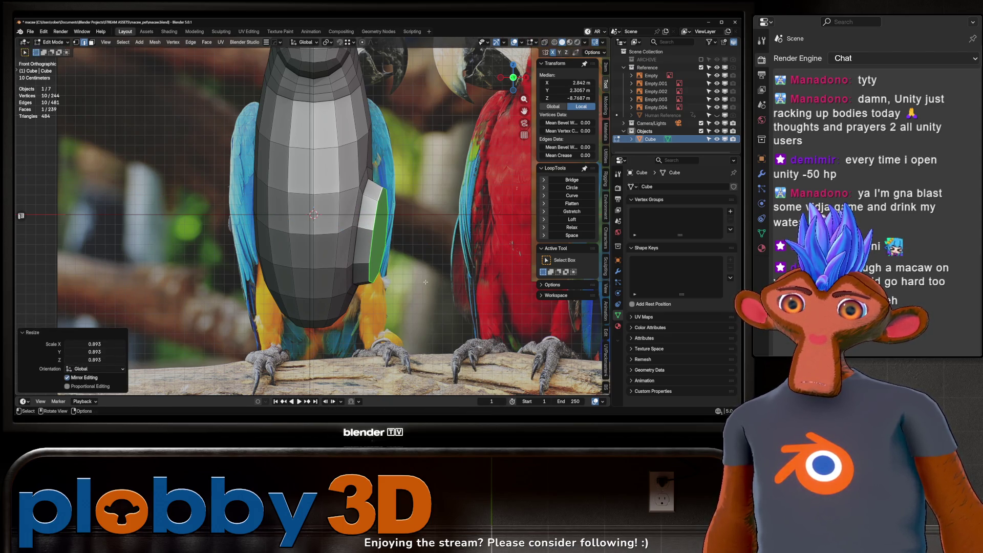
key(r)
click(437, 252)
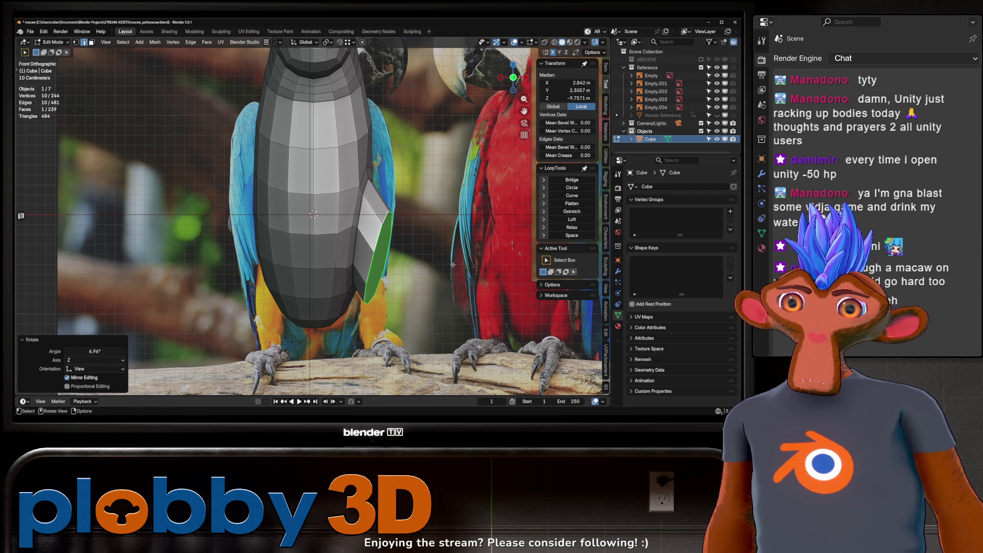
- Extrude the leg a second time, resize it, and lower its end along Z toward the feet
key(e)
click(433, 279)
key(s)
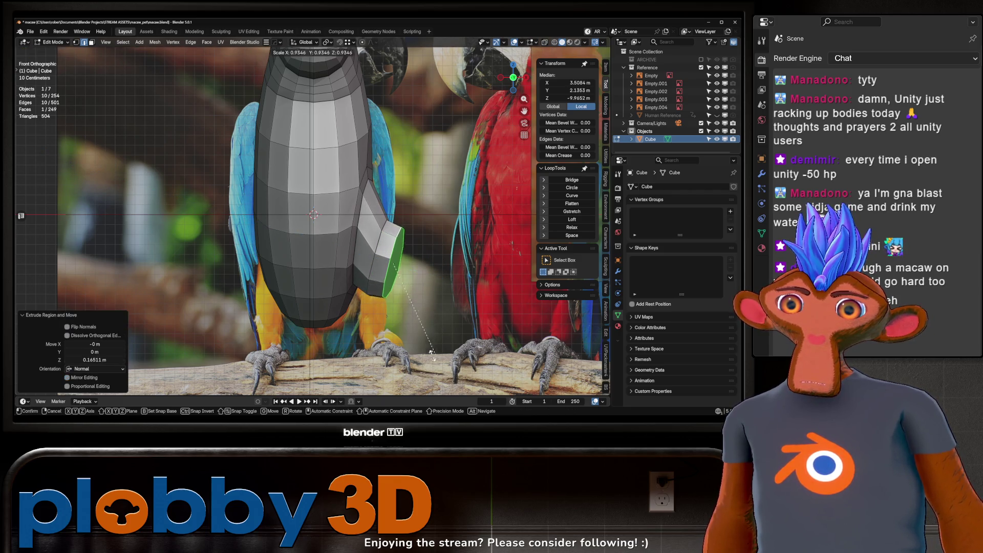
click(437, 356)
key(g)
key(z)
click(433, 353)
- Narrow the leg's end face and shift it sideways along X under the body
key(r)
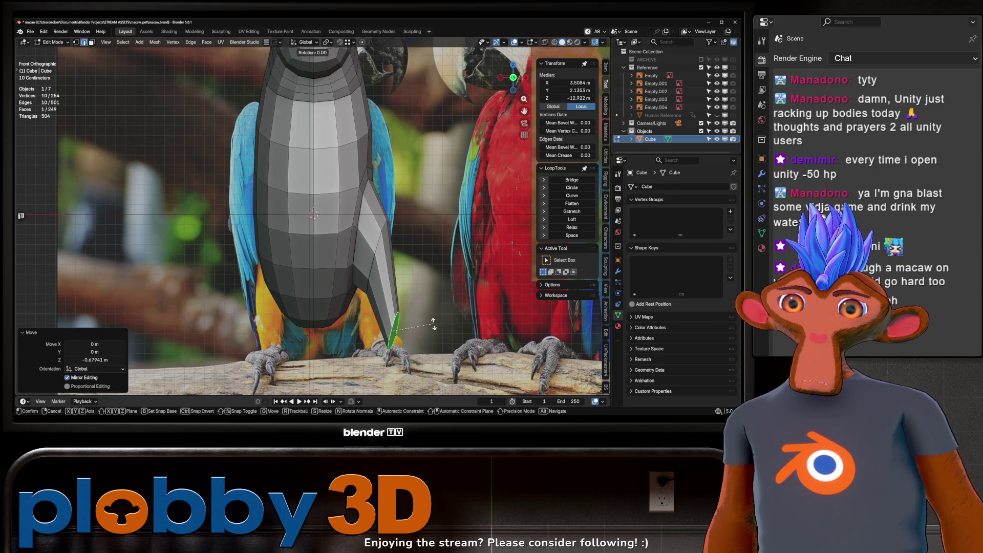
key(Escape)
key(s)
click(412, 361)
key(g)
key(x)
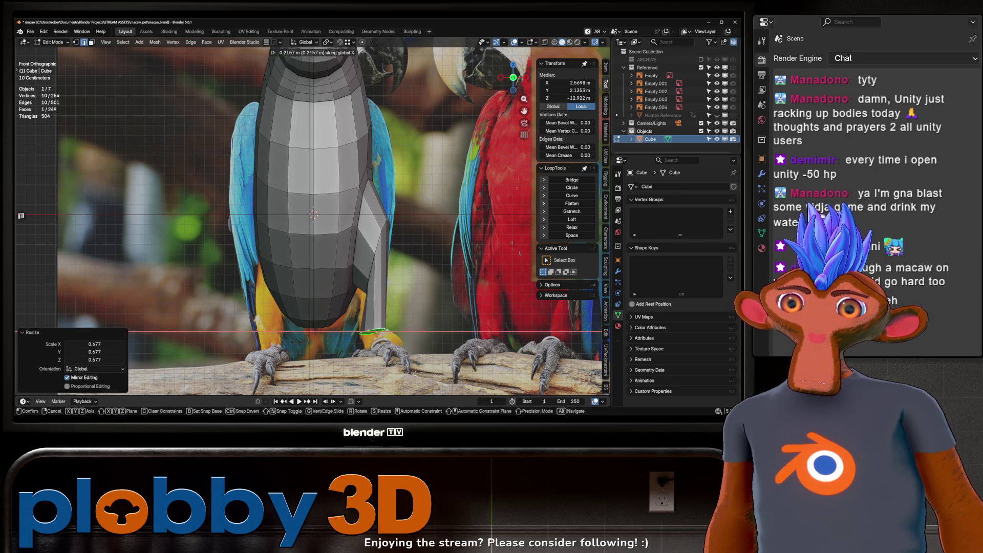
click(418, 375)
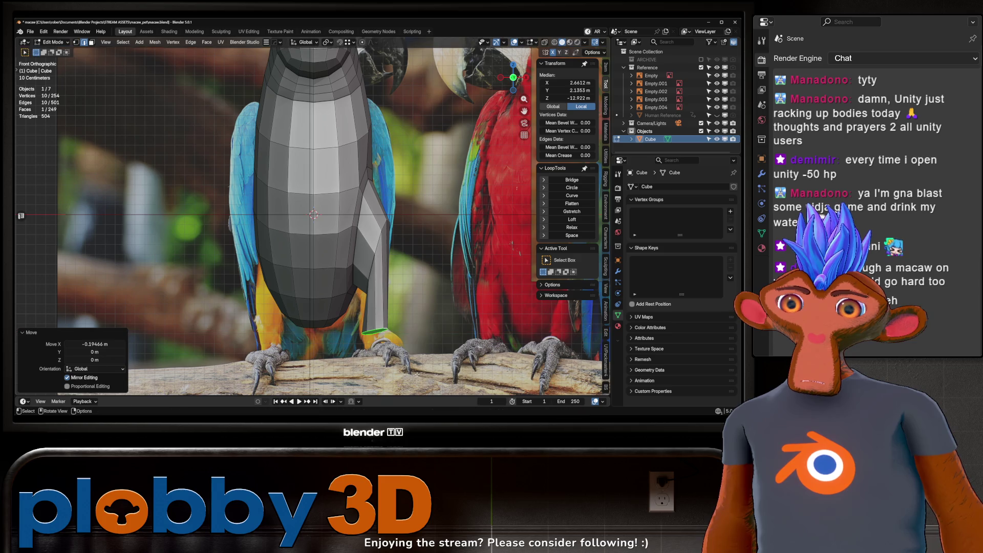
- Scale down the loop where the leg meets the body to 0.658
alt+click(372, 258)
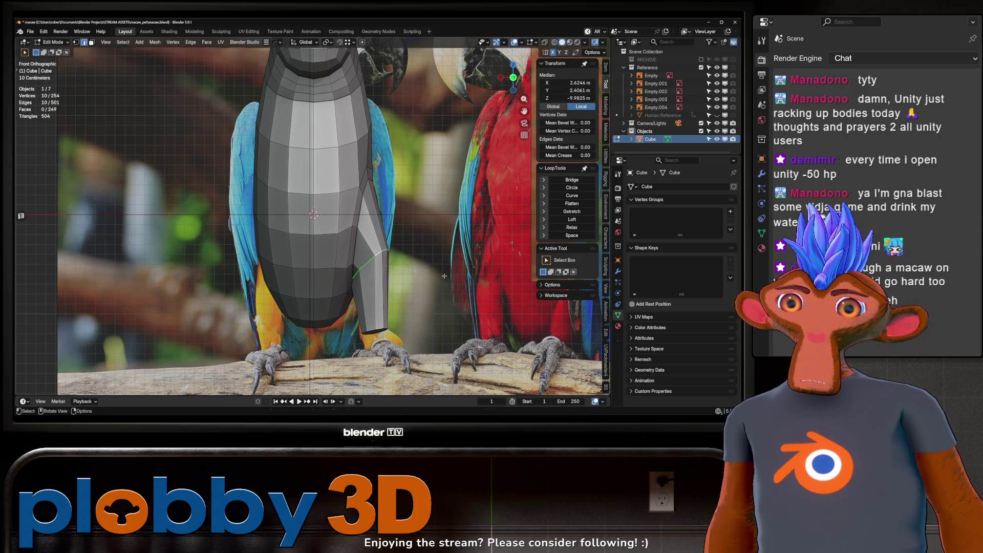
key(s)
click(415, 288)
- Add three edge loops near the leg's top from the right-side view, then enter Sculpt Mode
middle_drag(414, 288, 389, 235)
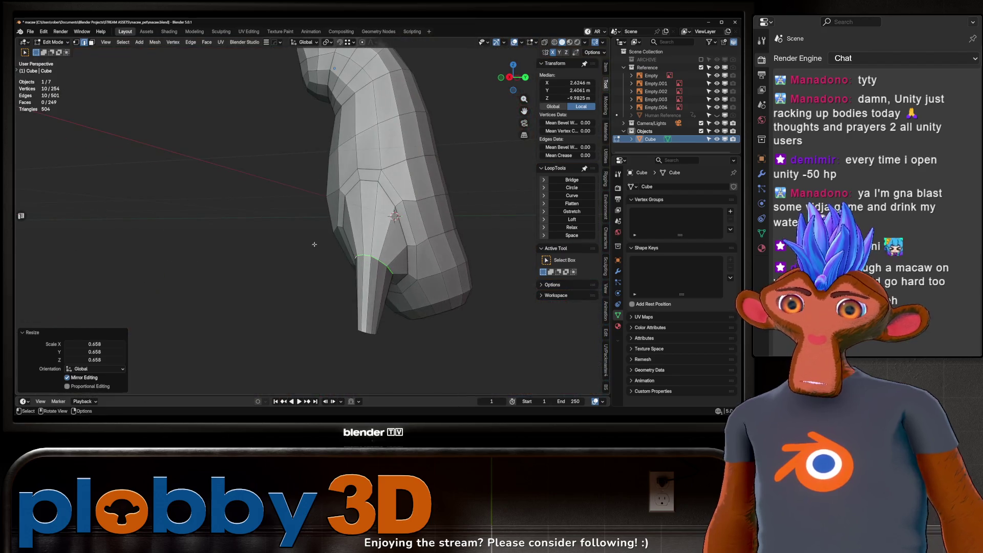
key(ctrl+r)
scroll(394, 217, up, 1)
click(394, 216)
scroll(394, 216, up, 3)
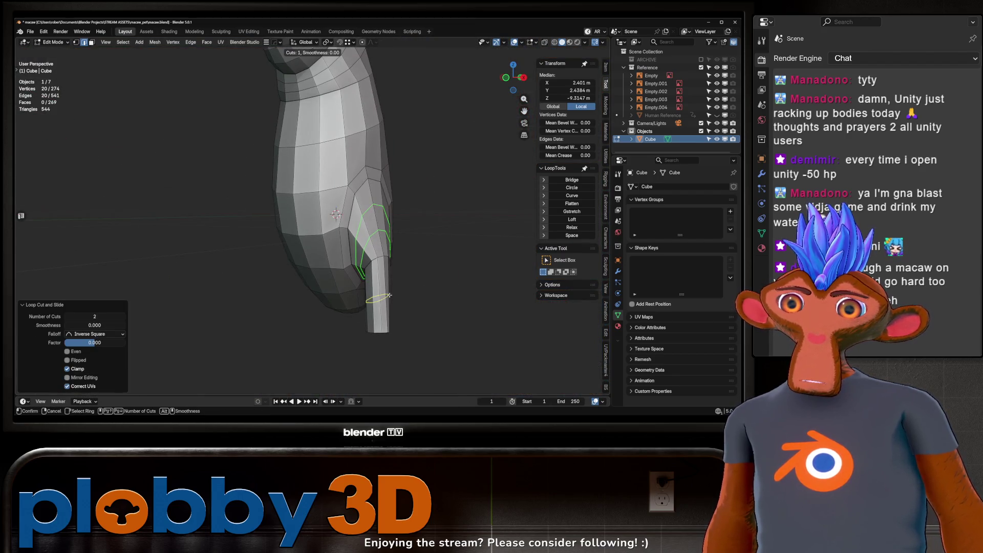
scroll(478, 272, down, 4)
key(ctrl+z)
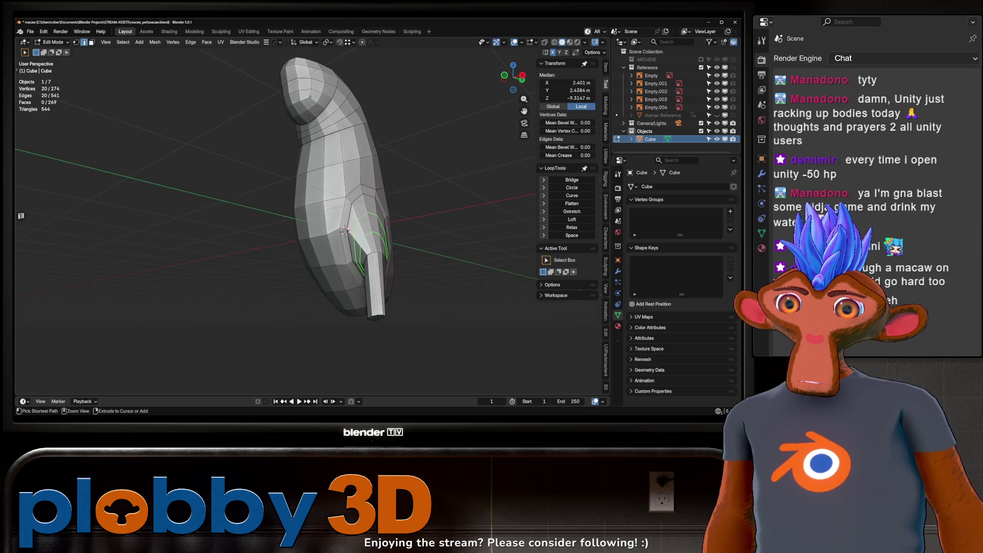
middle_drag(345, 231, 282, 216)
key(KP_3)
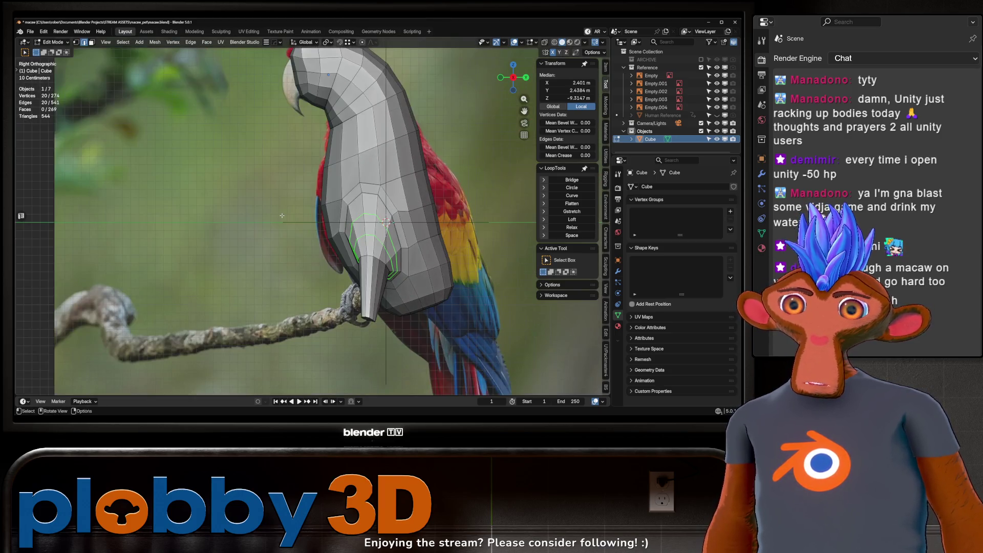
key(alt+z)
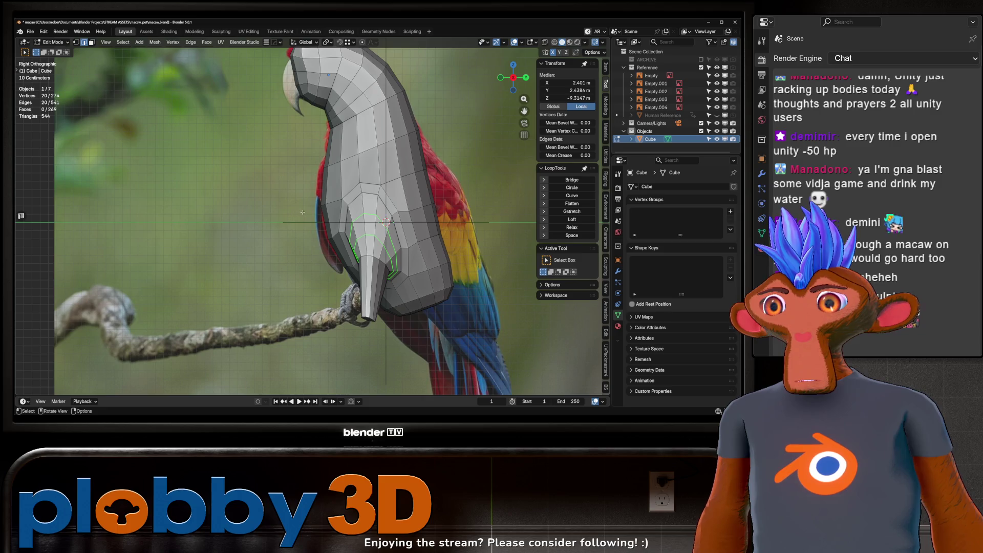
key(ctrl+r)
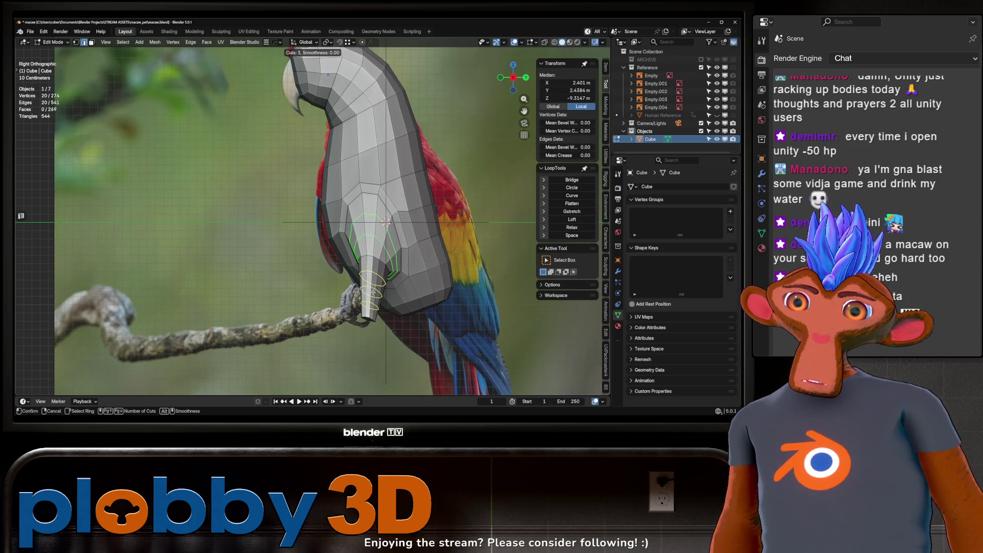
click(373, 292)
right_click(373, 292)
key(ctrl+Tab)
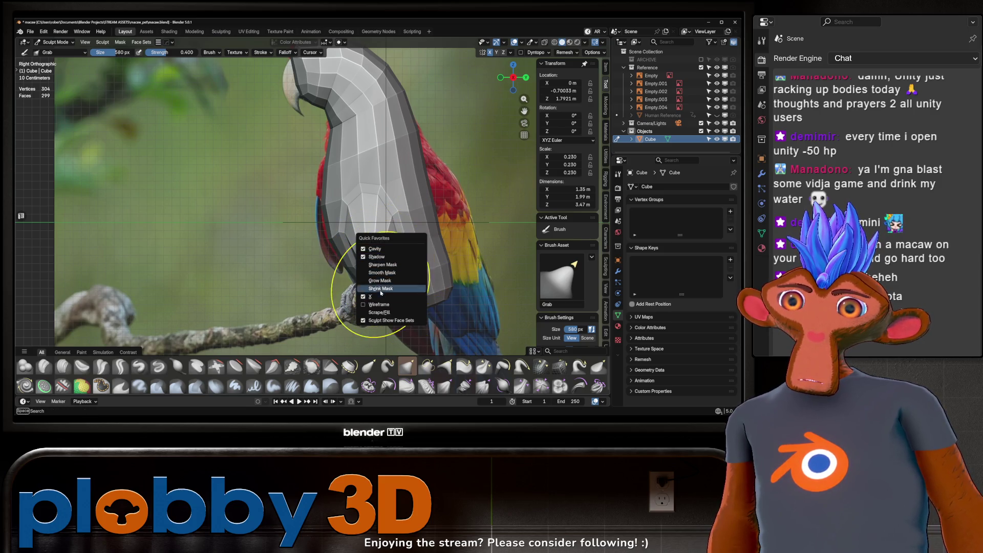
- Grab the lower body down to a point, then refine it with Relax Slide and Inflate/Deflate brushes
click(371, 304)
drag(451, 333, 390, 348)
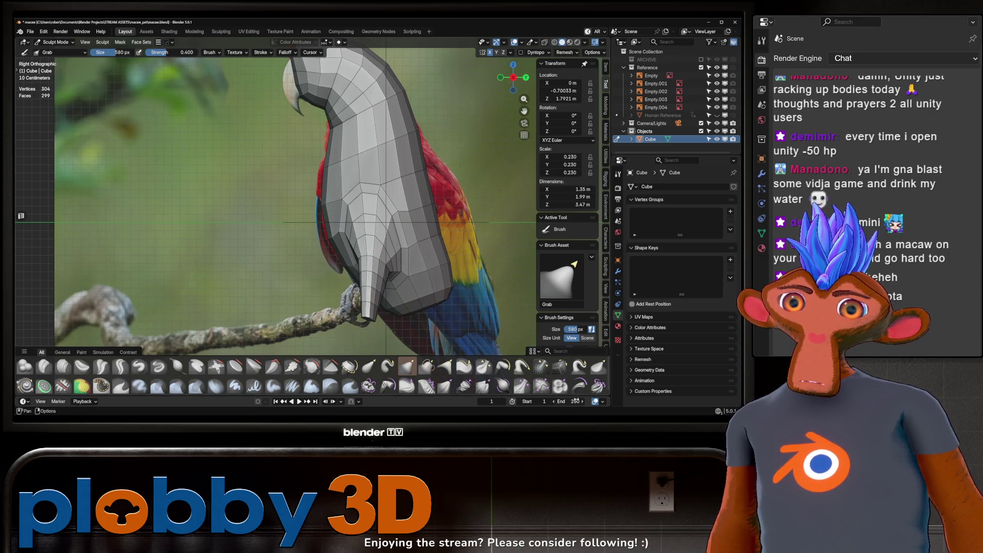
click(561, 366)
mouse_move(385, 251)
middle_down()
mouse_move(340, 231)
mouse_move(383, 257)
middle_up()
key(w)
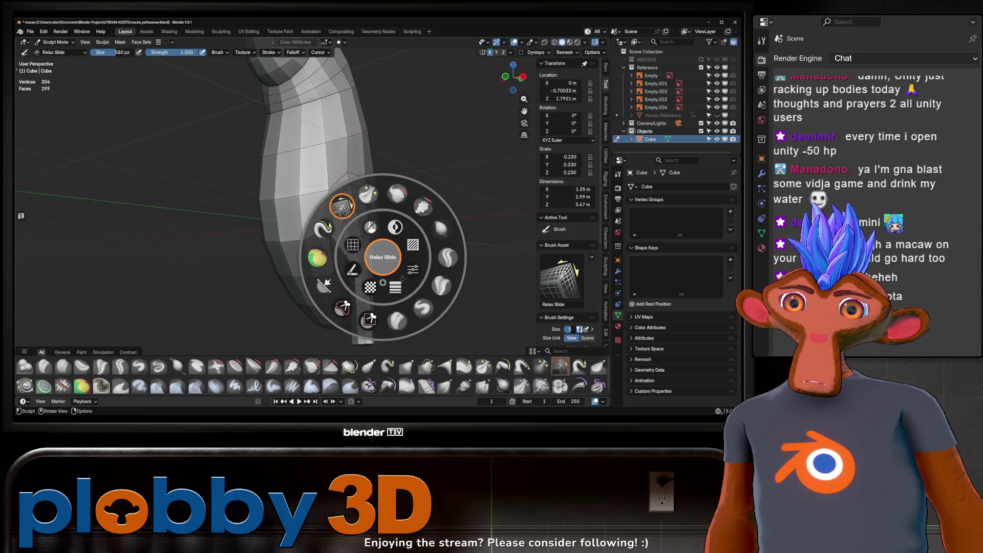
click(440, 229)
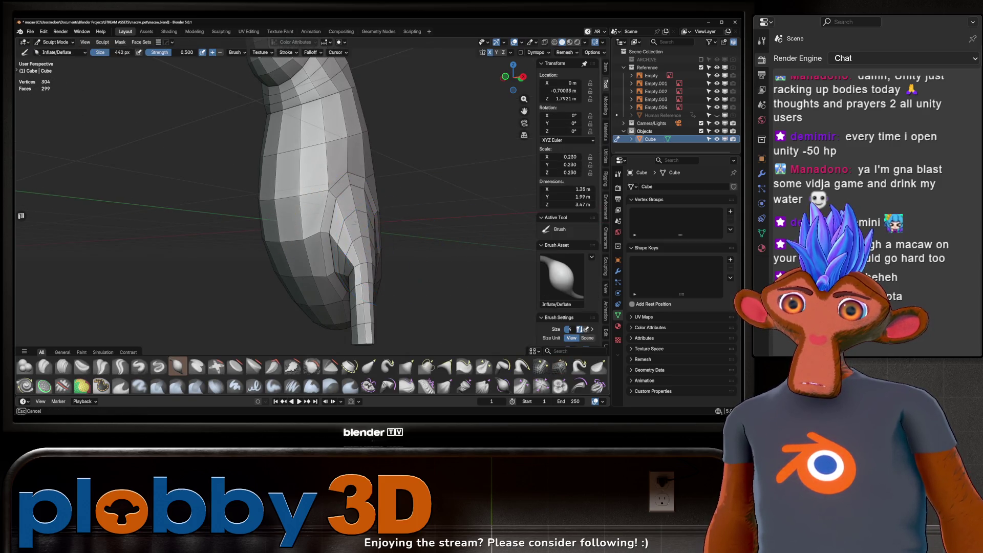
middle_drag(377, 223, 381, 237)
mouse_move(384, 279)
middle_down()
mouse_move(358, 268)
mouse_move(384, 252)
middle_up()
mouse_move(307, 286)
middle_down()
mouse_move(330, 255)
mouse_move(360, 271)
mouse_move(315, 149)
middle_up()
key(Tab)
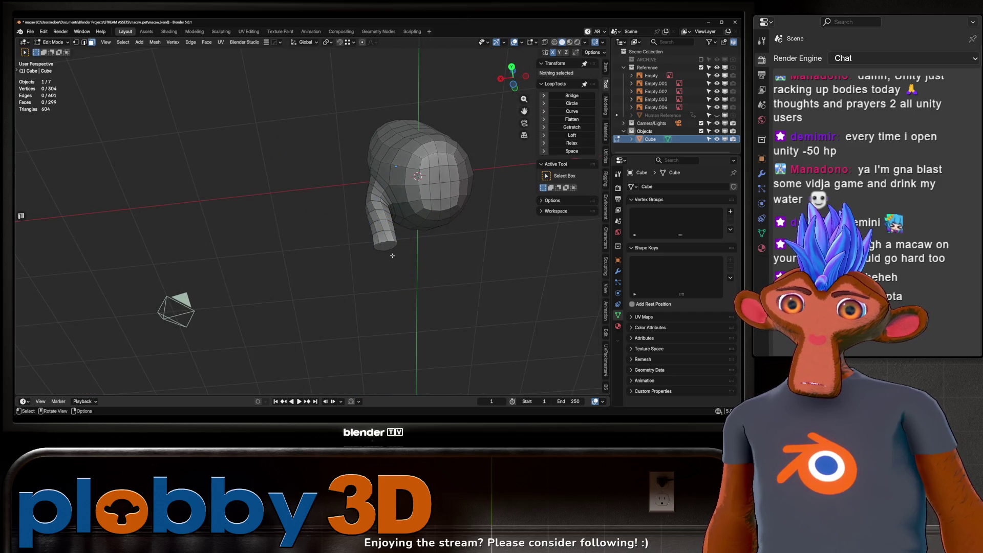
- Even out the leg's edge loops with LoopTools Relax, applied twice
alt+click(390, 248)
key(2)
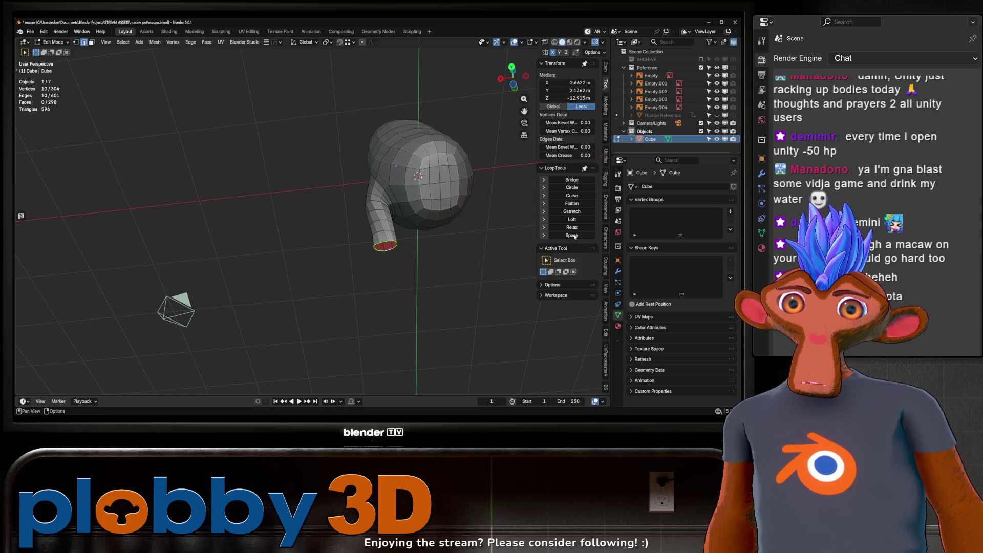
click(572, 227)
mouse_move(461, 230)
middle_down()
mouse_move(393, 208)
mouse_move(394, 219)
middle_up()
alt+click(395, 219)
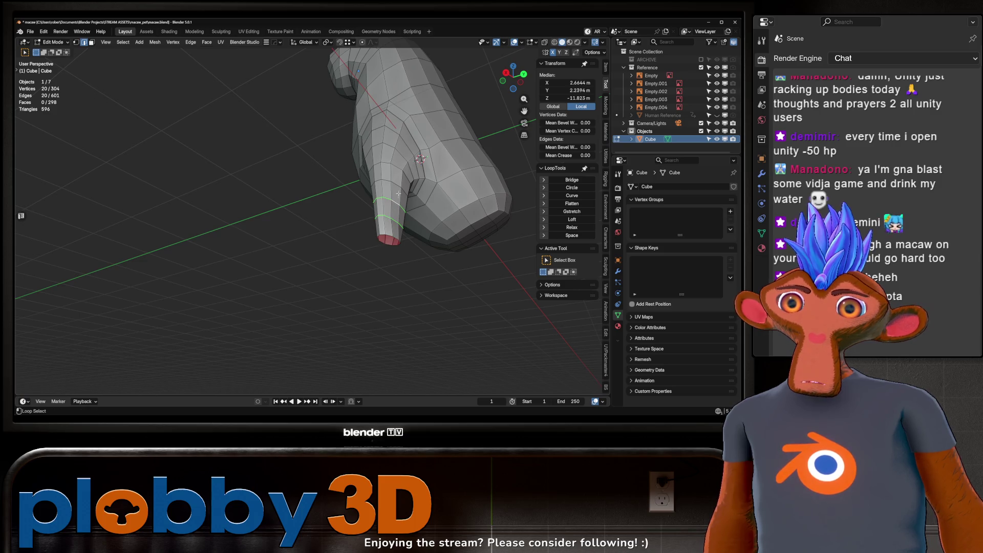
click(572, 227)
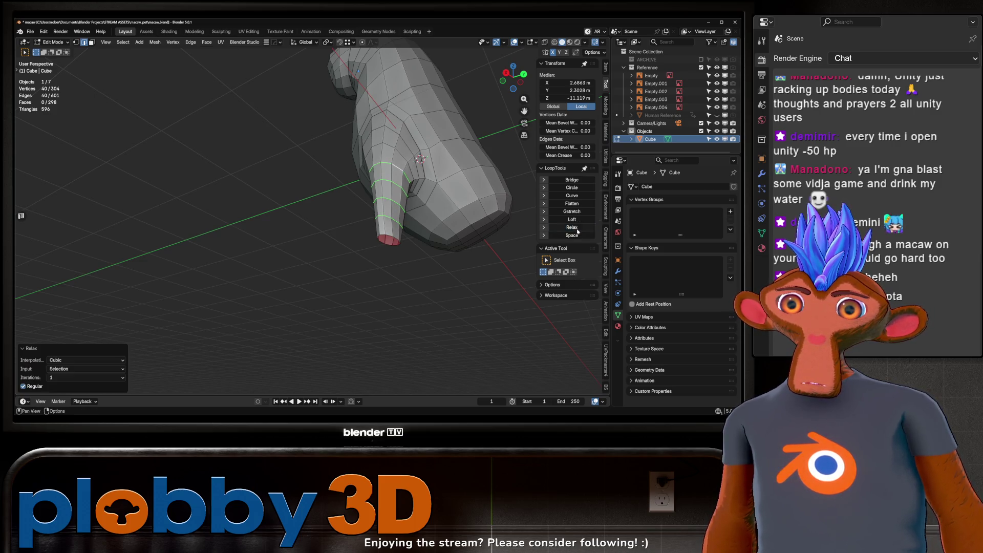
click(578, 230)
- Return to Object Mode and switch to the front orthographic view
mouse_move(389, 215)
middle_down()
mouse_move(298, 287)
mouse_move(361, 252)
mouse_move(414, 246)
mouse_move(384, 192)
mouse_move(404, 197)
mouse_move(398, 202)
middle_up()
scroll(361, 252, down, 8)
key(Tab)
scroll(413, 245, up, 6)
scroll(384, 192, down, 4)
key(KP_1)
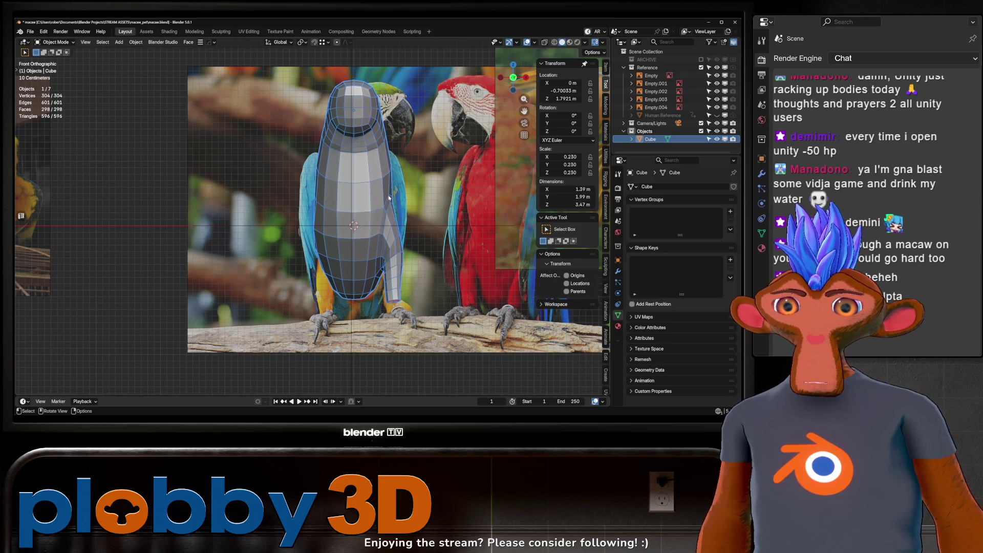
scroll(375, 286, up, 2)
key(KP_3)
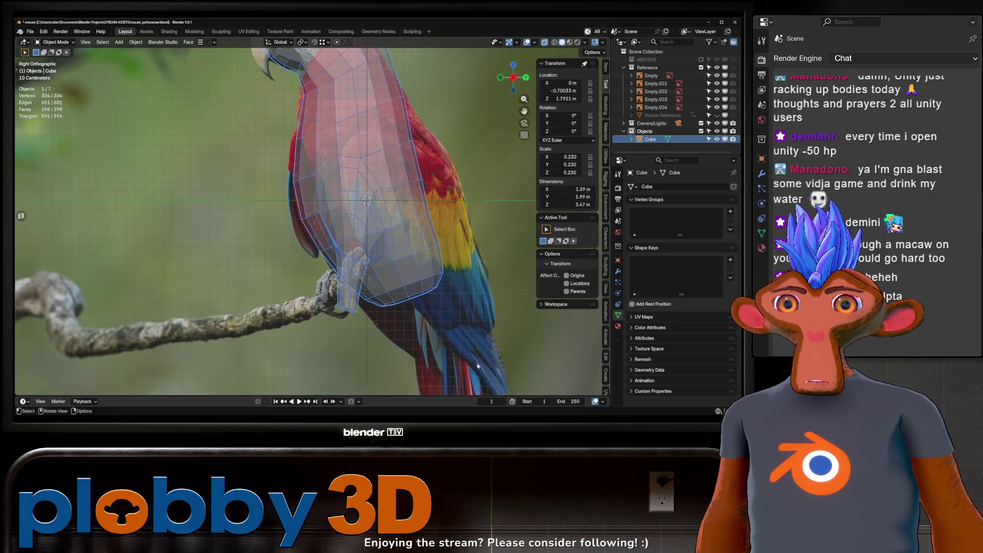
scroll(381, 320, down, 15)
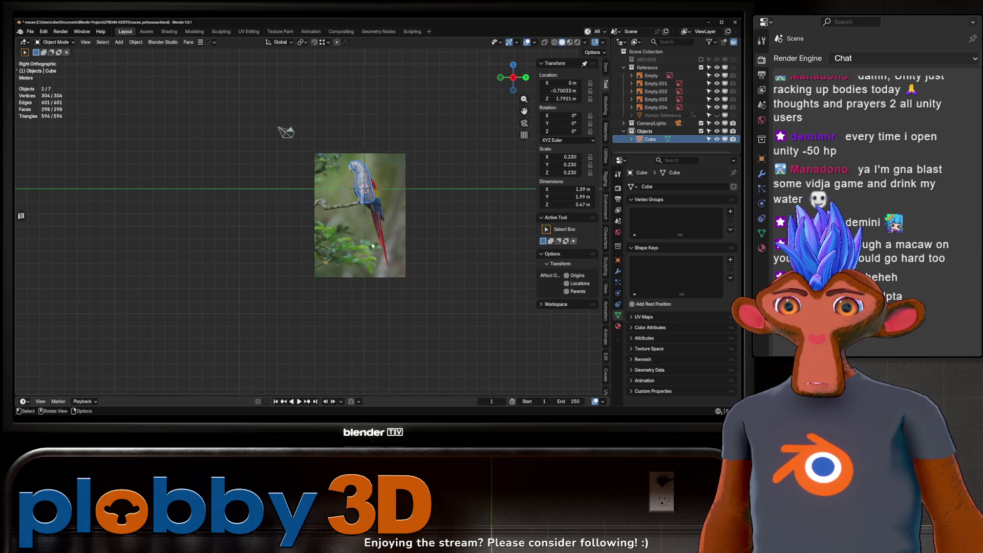
scroll(381, 248, up, 5)
key(ctrl+KP_3)
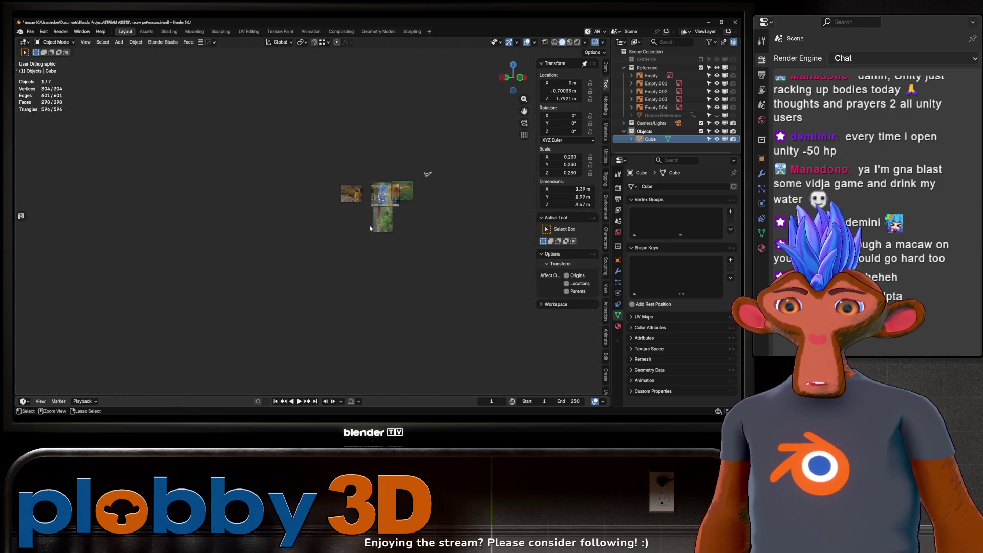
scroll(410, 182, up, 8)
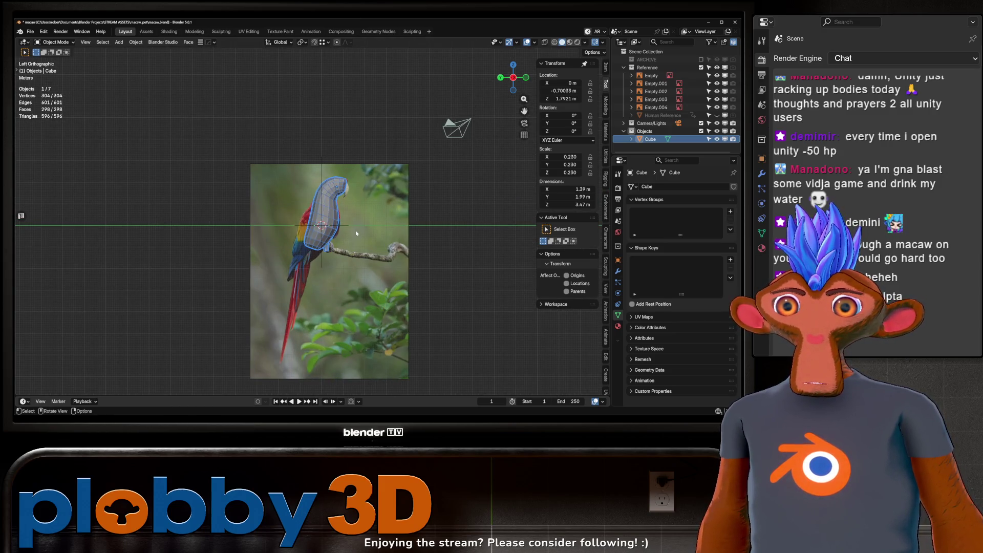
key(KP_3)
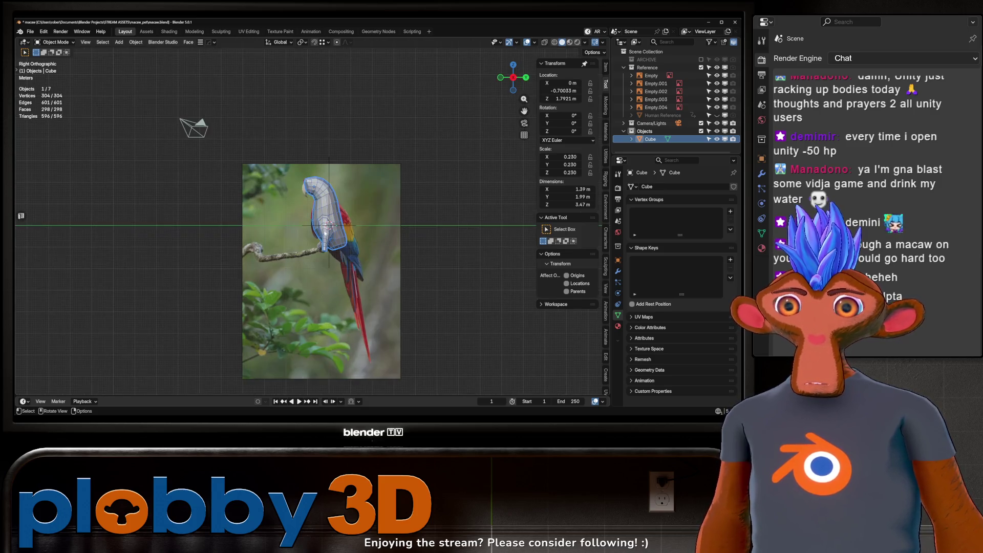
scroll(339, 203, up, 3)
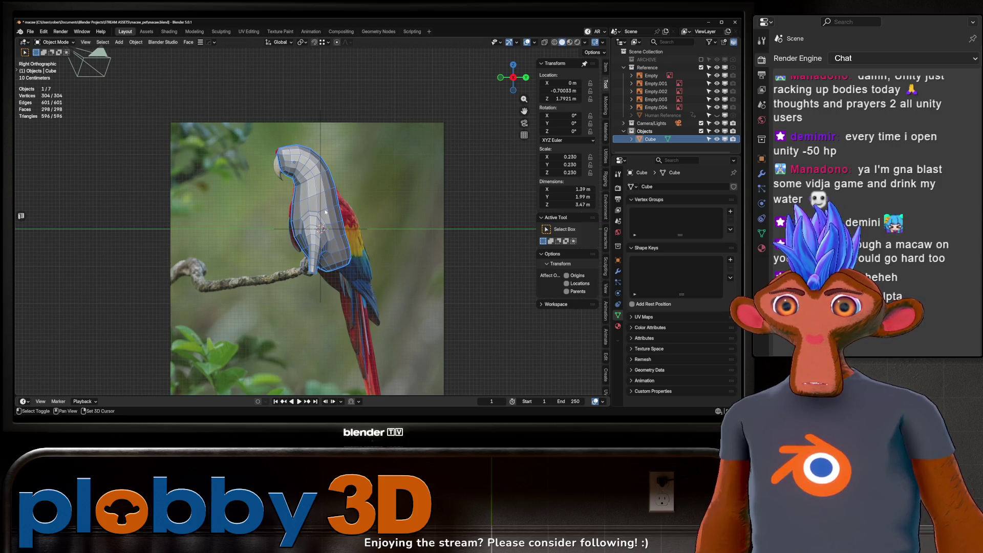
key(Tab)
mouse_move(326, 210)
middle_down()
mouse_move(362, 209)
mouse_move(387, 184)
mouse_move(360, 191)
mouse_move(369, 195)
mouse_move(333, 220)
mouse_move(368, 210)
mouse_move(330, 207)
mouse_move(440, 189)
mouse_move(435, 221)
mouse_move(445, 223)
middle_up()
key(Tab)
key(ctrl+1)
key(ctrl+z)
scroll(362, 209, up, 5)
scroll(362, 209, down, 6)
scroll(379, 195, up, 4)
scroll(336, 225, up, 4)
scroll(353, 215, down, 4)
scroll(368, 209, up, 2)
key(KP_1)
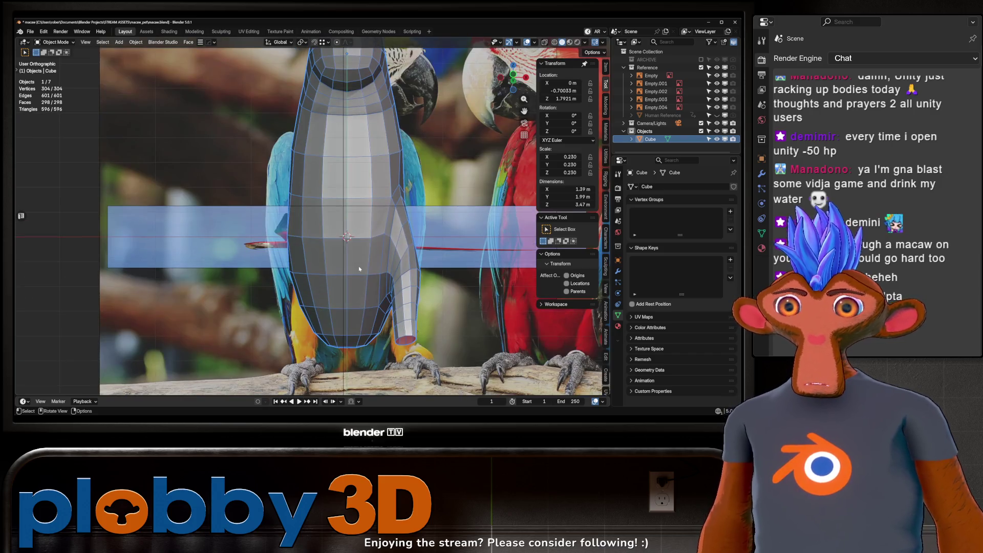
key(KP_3)
key(alt+z)
key(alt+z)
key(KP_1)
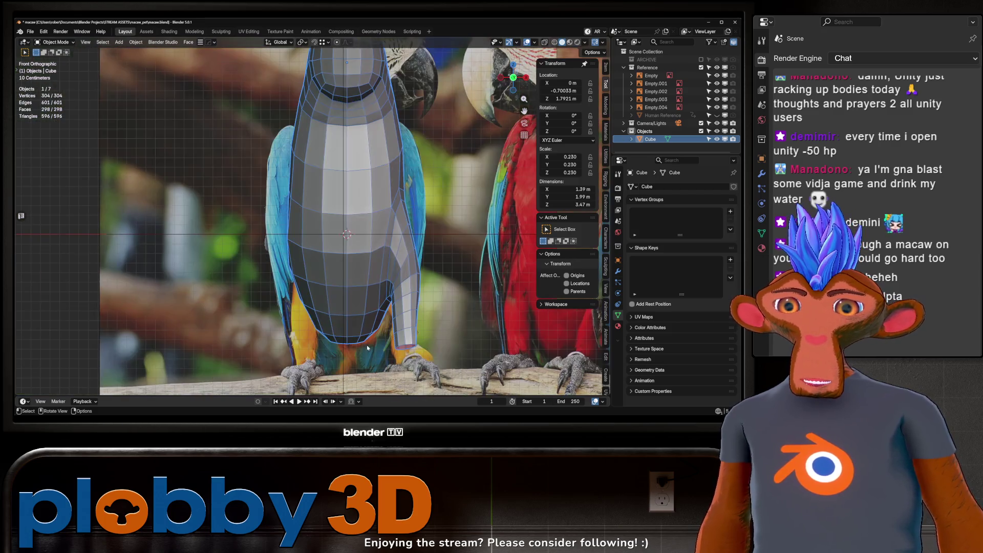
scroll(356, 327, down, 5)
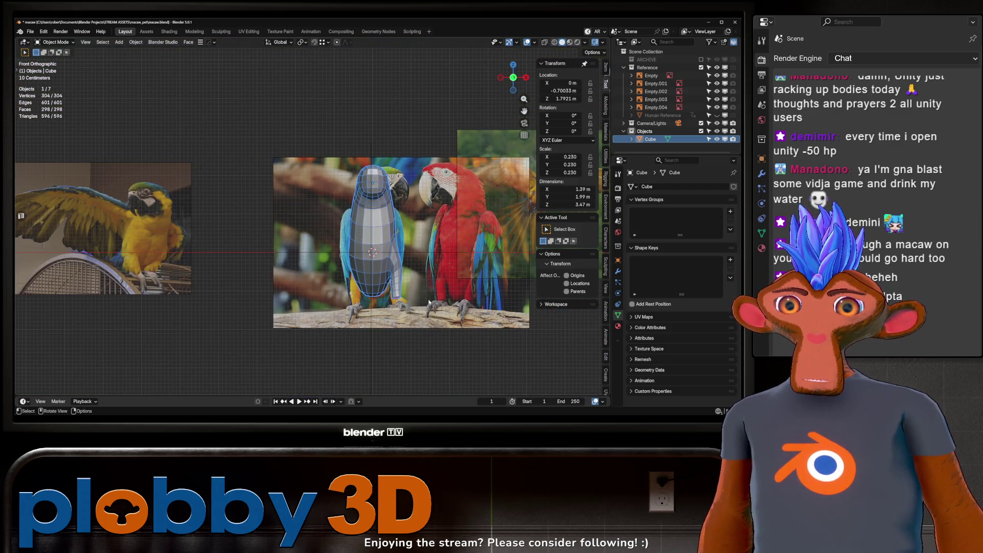
- In the right orthographic view, select and grow the leg-tip faces in Edit Mode
scroll(380, 285, up, 3)
key(KP_3)
scroll(380, 285, up, 3)
scroll(128, 282, down, 2)
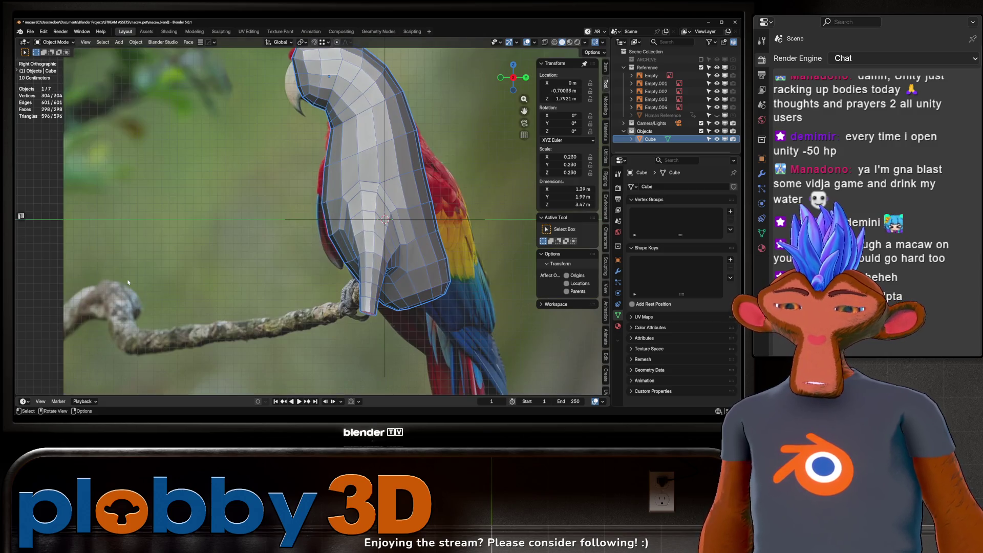
key(Tab)
click(371, 306)
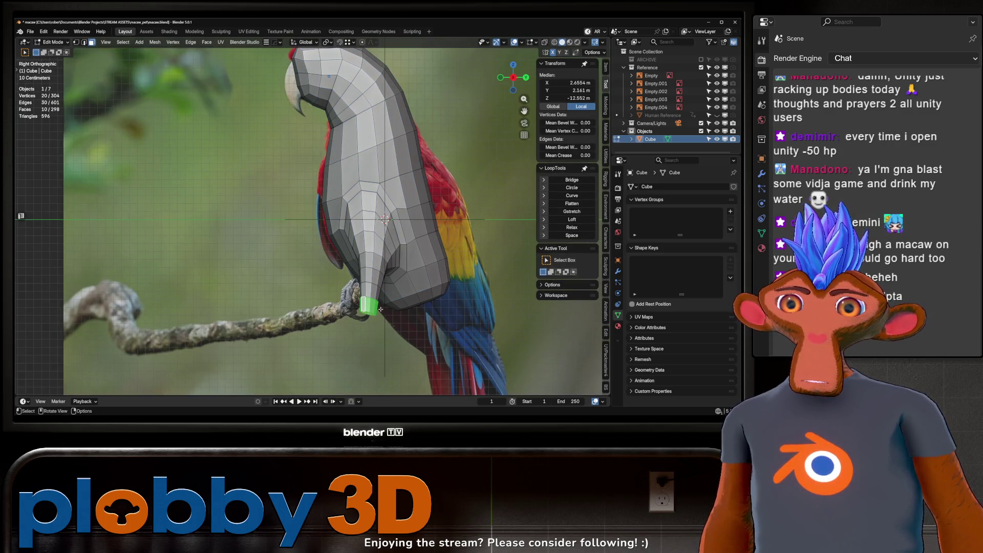
scroll(381, 309, up, 2)
key(ctrl+KP_Add)
- Tilt the leg tip about X and try a Y-axis move, then undo the move
key(r)
click(419, 342)
key(g)
key(y)
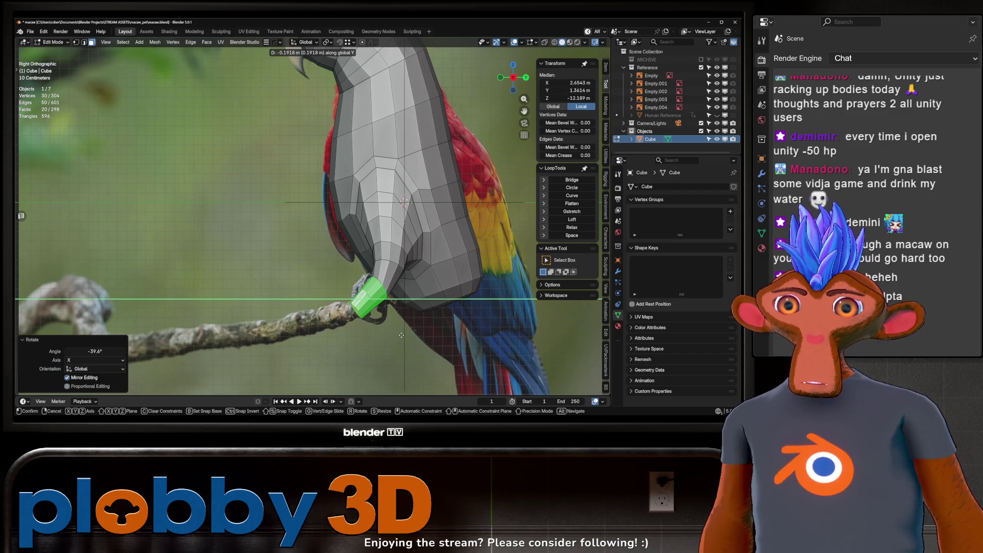
click(401, 335)
key(ctrl+z)
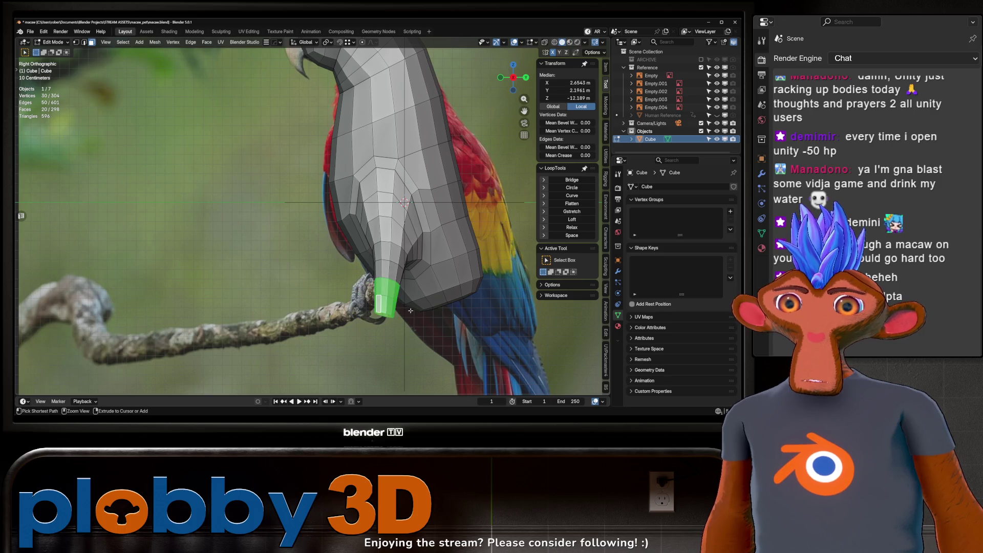
- Reposition the leg tip, tilt it -21° about X, and place it on the perch
scroll(405, 299, down, 3)
scroll(404, 300, up, 3)
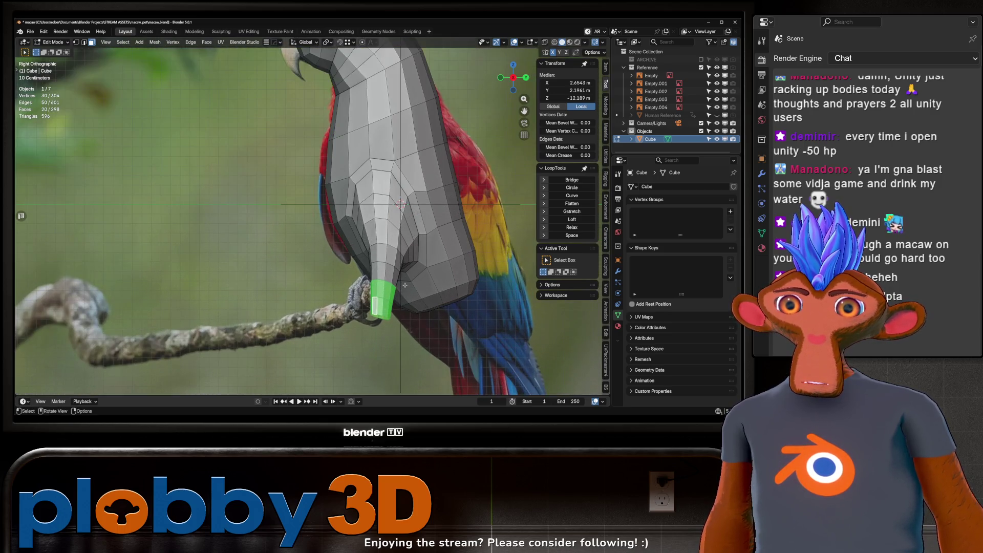
key(g)
click(542, 283)
key(r)
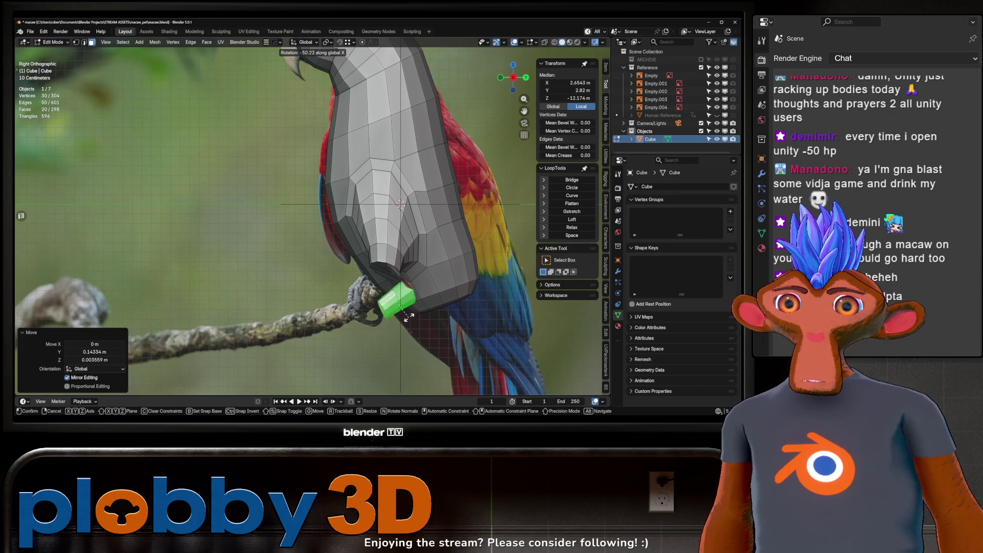
click(413, 307)
key(g)
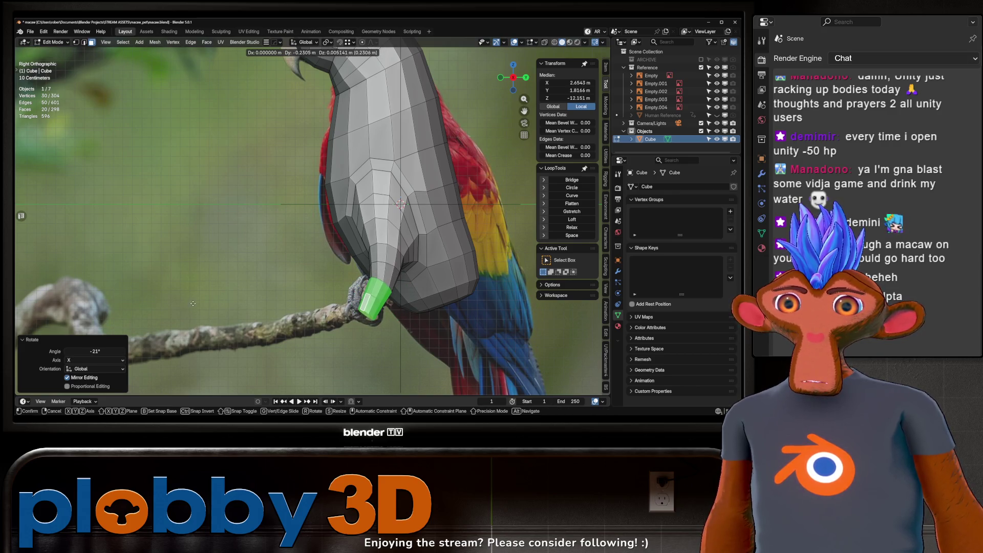
click(191, 302)
- Check the leg in perspective and return to Object Mode
middle_drag(191, 302, 286, 285)
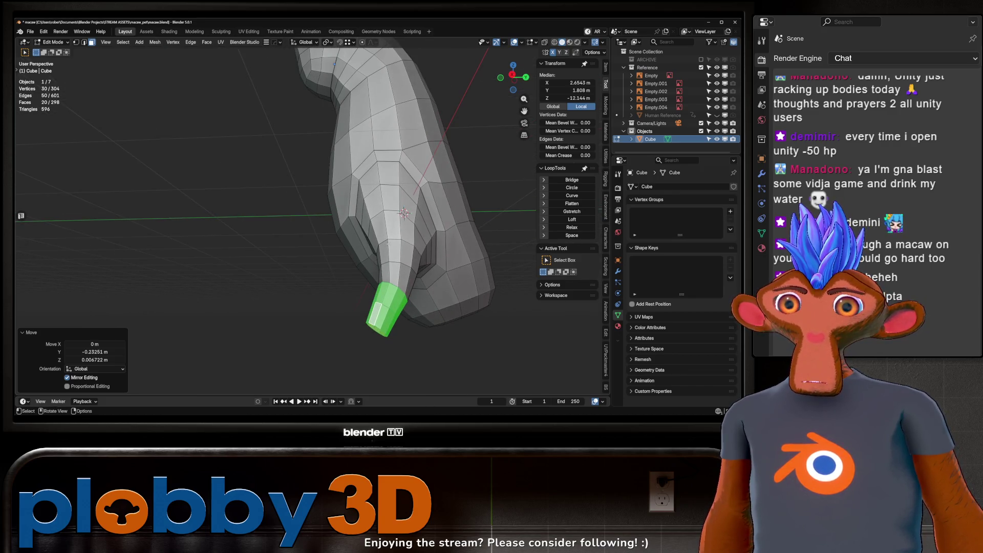
key(2)
scroll(372, 201, down, 4)
middle_drag(373, 201, 381, 206)
key(Tab)
scroll(389, 211, up, 4)
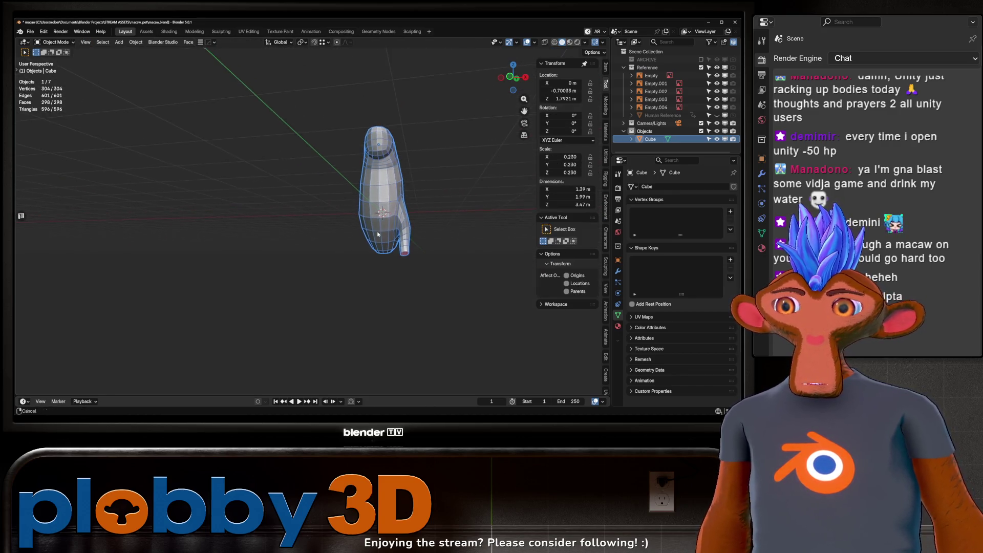
- Add a Hops Mirror modifier to the body and apply it permanently
scroll(390, 212, up, 3)
mouse_move(85, 229)
middle_down()
mouse_move(354, 213)
mouse_move(379, 236)
mouse_move(415, 241)
mouse_move(374, 168)
mouse_move(324, 170)
middle_up()
key(ctrl+shift+m)
click(617, 270)
key(ctrl+a)
mouse_move(389, 241)
middle_down()
mouse_move(408, 237)
mouse_move(287, 235)
mouse_move(230, 287)
mouse_move(256, 348)
mouse_move(48, 173)
mouse_move(153, 184)
middle_up()
scroll(418, 232, up, 6)
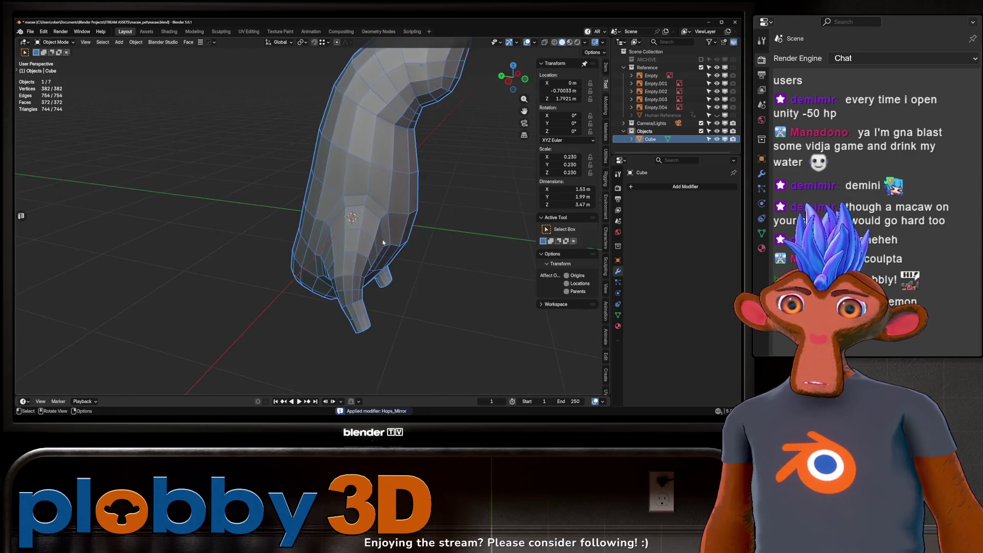
mouse_move(283, 302)
middle_down()
mouse_move(386, 231)
mouse_move(358, 266)
mouse_move(411, 303)
mouse_move(476, 288)
middle_up()
- Scale the foot-tip loop to 0.611 with smooth proportional editing (size 0.424)
key(Tab)
alt+click(348, 279)
alt+click(411, 302)
key(s)
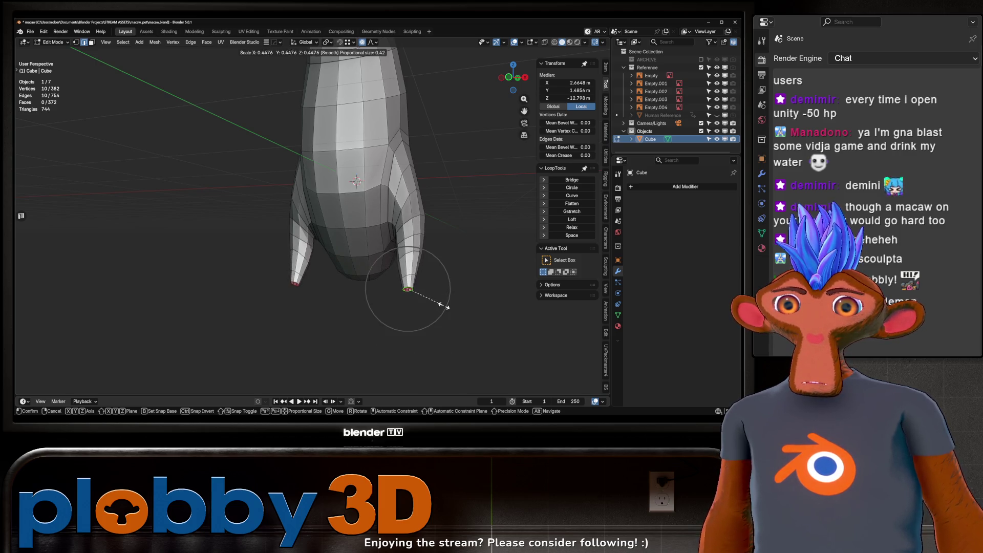
click(460, 306)
- Select the loops along the leg and try evening their spacing, then undo it
mouse_move(460, 306)
middle_down()
mouse_move(425, 265)
mouse_move(427, 231)
middle_up()
click(426, 226)
ctrl+click(429, 175)
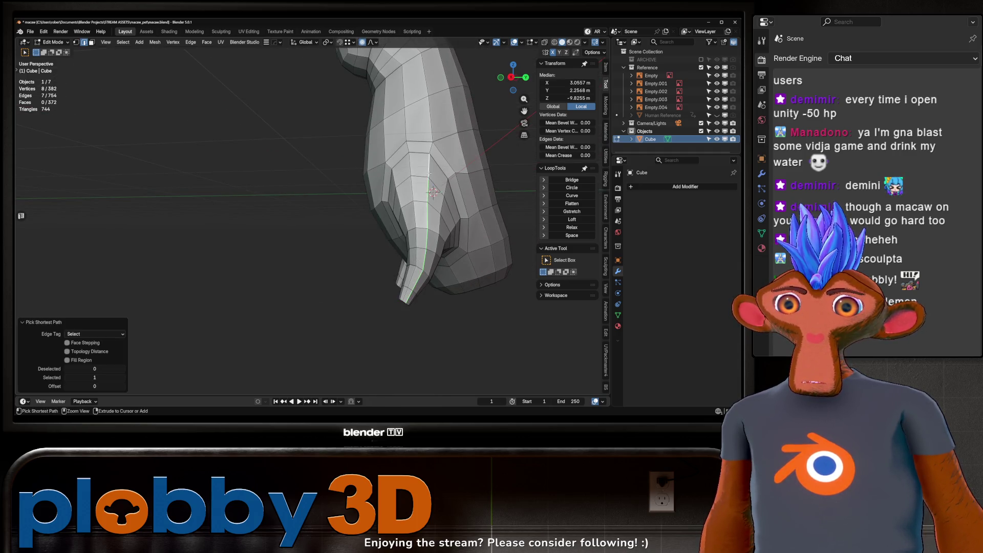
right_click(532, 256)
click(532, 338)
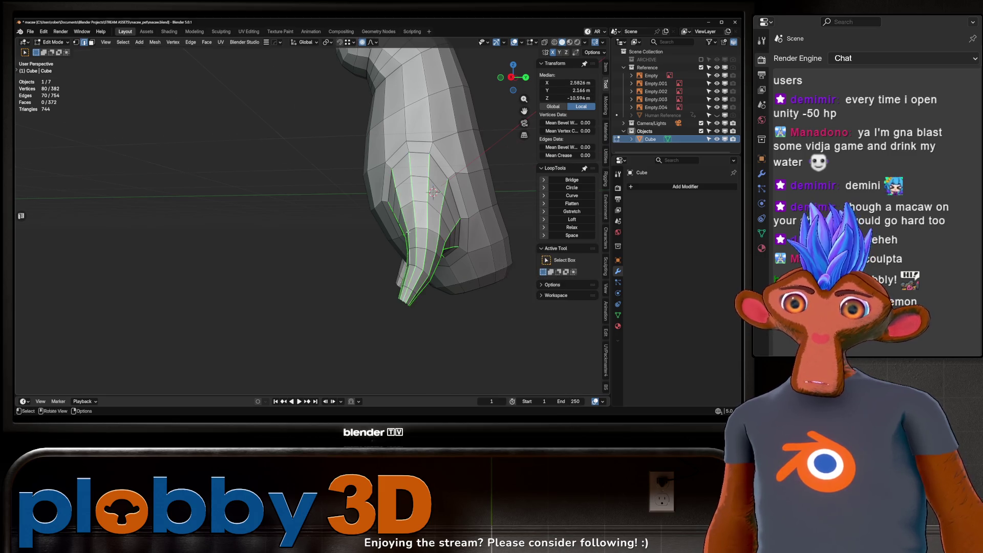
middle_drag(507, 246, 489, 224)
click(568, 235)
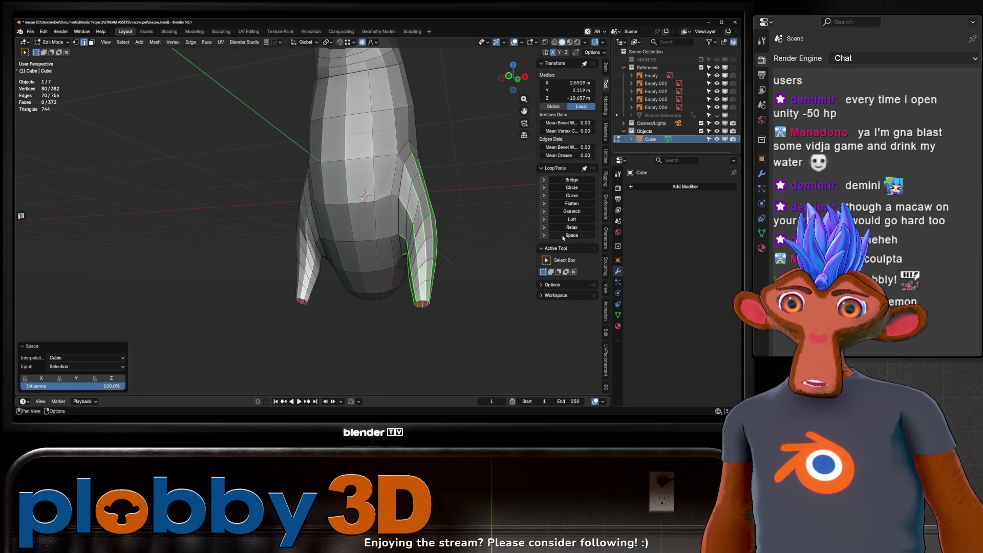
key(ctrl+z)
middle_drag(354, 225, 281, 246)
- Look over the legs in Object Mode, then extrude the leg-tip loop in Edit Mode
key(Tab)
scroll(358, 215, down, 5)
middle_drag(359, 215, 373, 220)
scroll(369, 230, up, 6)
mouse_move(376, 296)
middle_down()
mouse_move(450, 284)
mouse_move(441, 289)
middle_up()
key(Tab)
key(e)
click(441, 296)
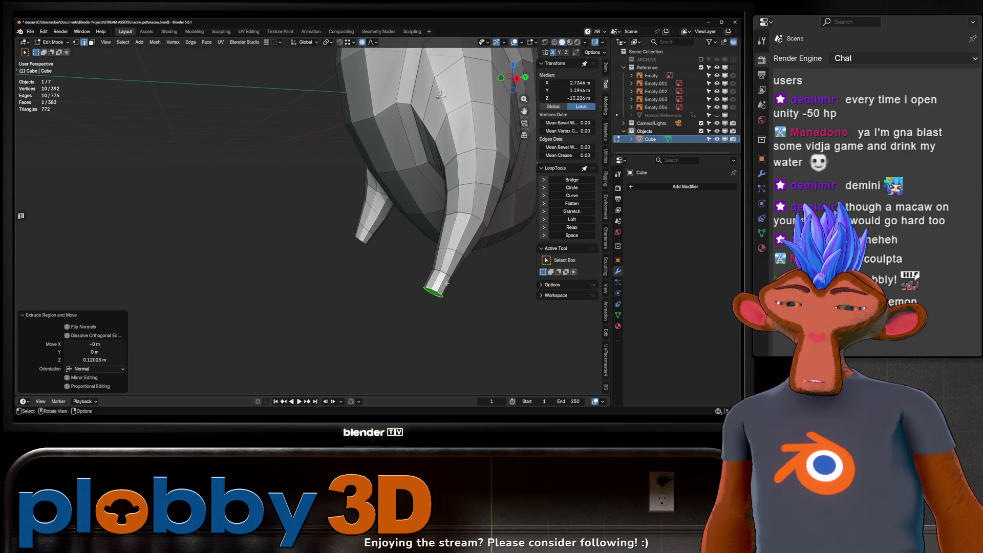
- Extrude the leg tip again, widen the loop into a foot, and extrude the foot
key(KP_3)
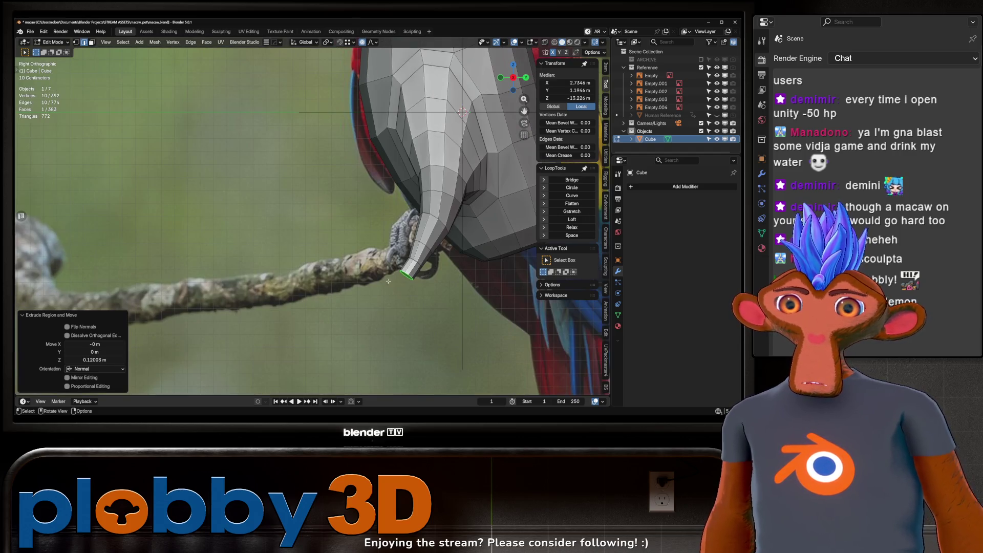
key(g)
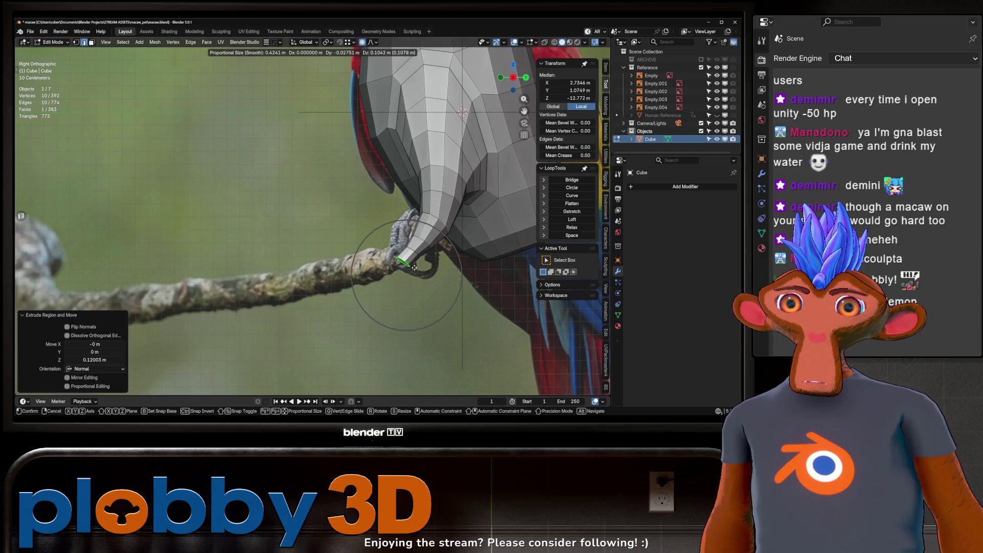
right_click(413, 267)
key(e)
click(443, 272)
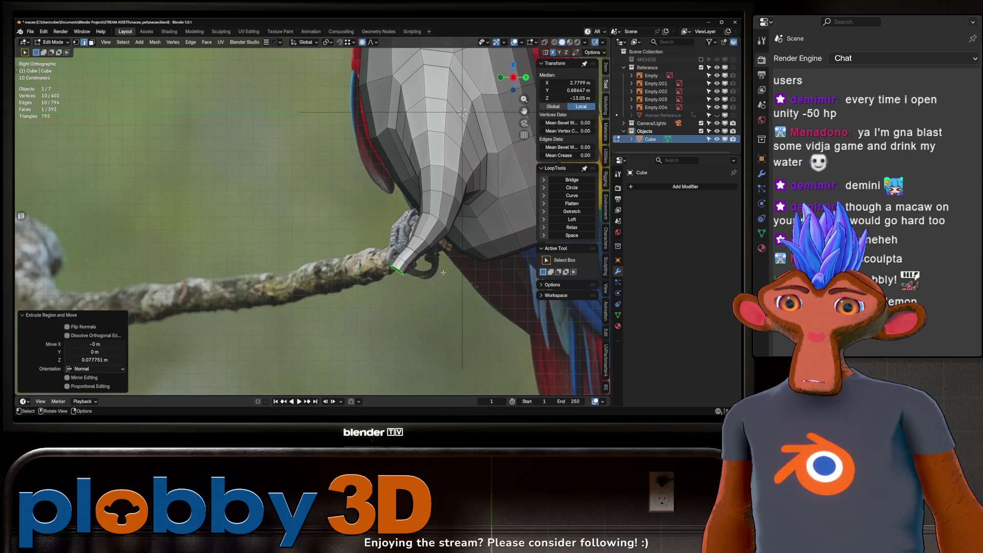
key(s)
click(421, 275)
key(e)
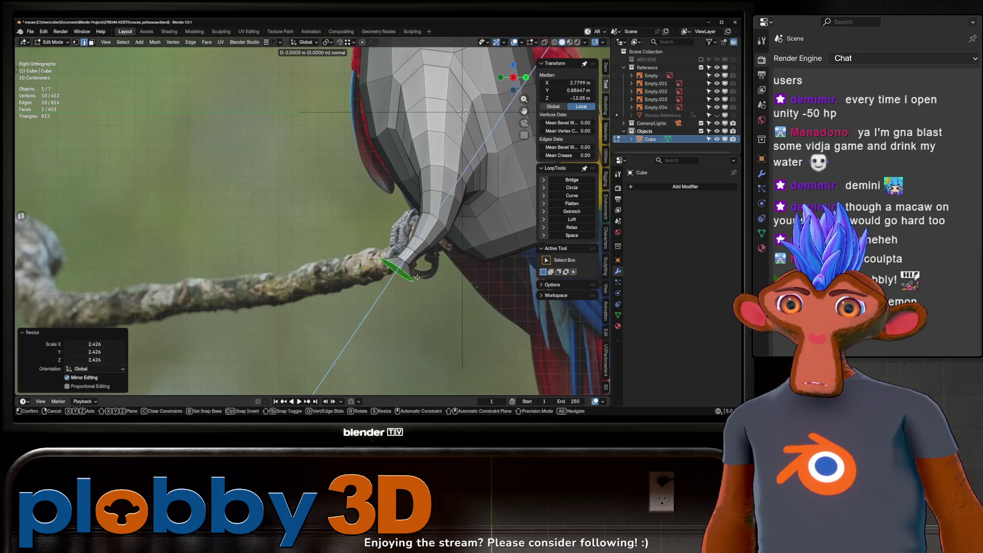
click(405, 290)
- Back in Object Mode, add a Hops Mirror modifier on X to the body
middle_drag(404, 290, 484, 273)
key(Tab)
key(alt+x)
scroll(454, 268, down, 3)
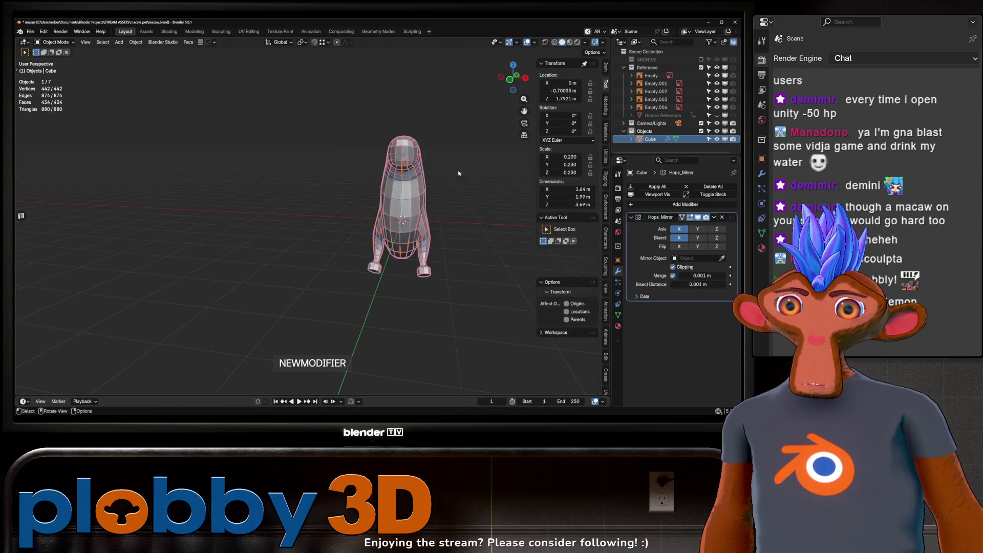
- Apply the mirror modifier and select the boundary loops of both feet
key(ctrl+a)
scroll(455, 289, up, 6)
key(Tab)
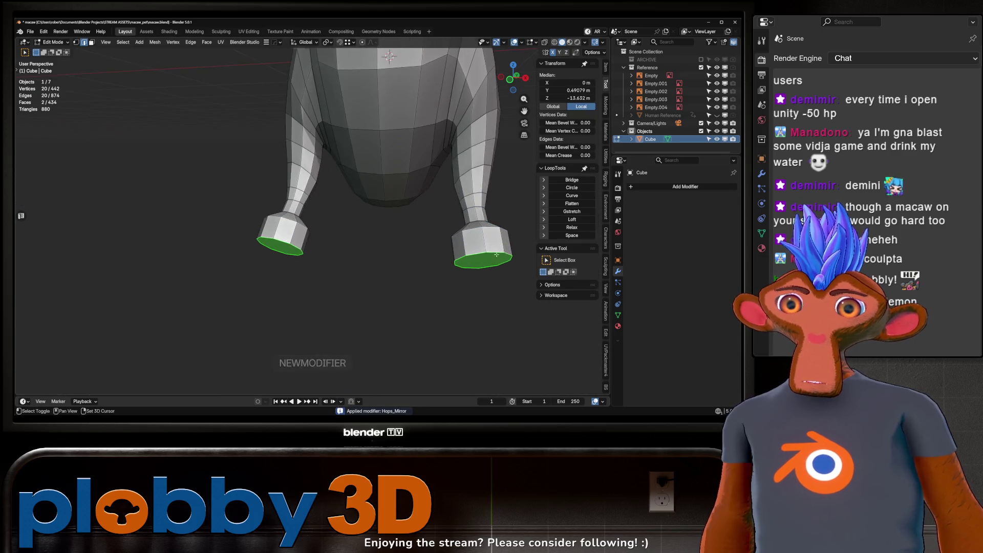
key(ctrl+KP_Add)
key(q)
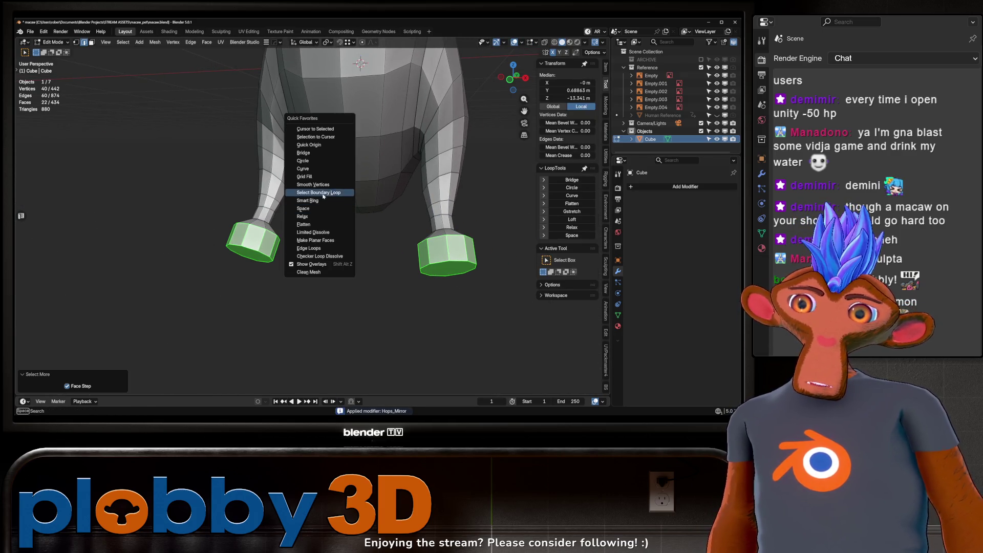
click(323, 193)
mouse_move(323, 188)
middle_down()
mouse_move(287, 190)
mouse_move(407, 221)
middle_up()
key(Tab)
key(Tab)
- Shrink the foot bottom to about 0.82 and narrow the foot end
key(3)
click(505, 278)
key(s)
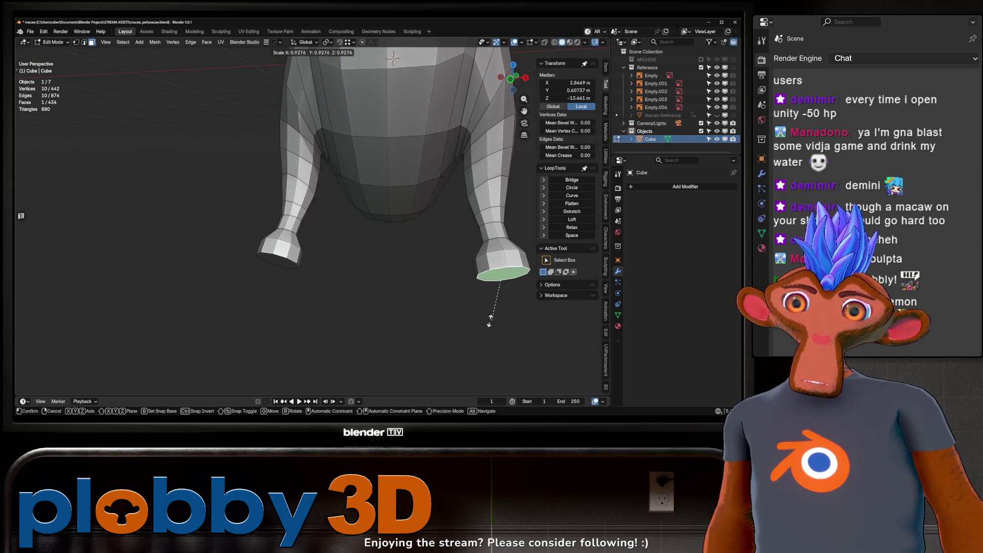
click(499, 316)
key(ctrl+KP_Add)
key(s)
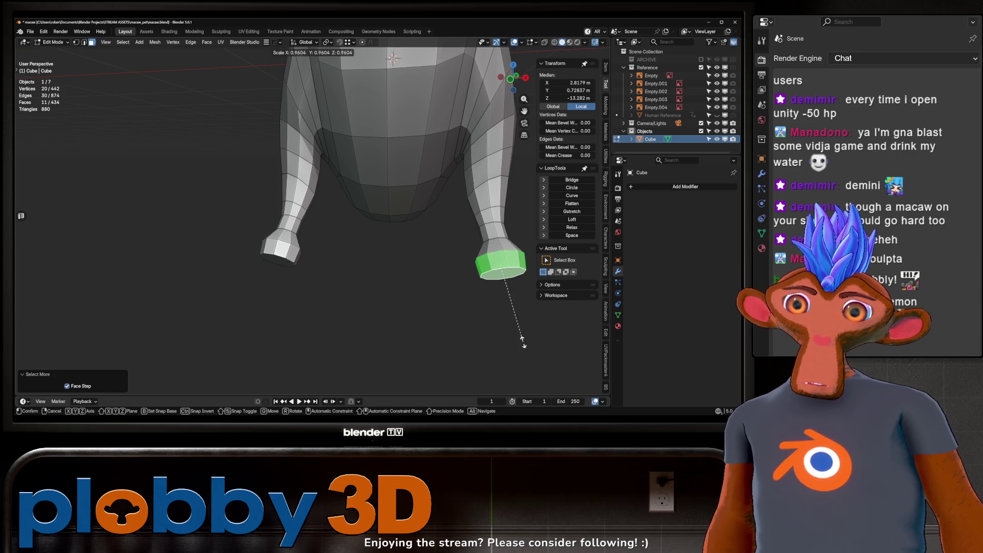
click(482, 329)
- Deselect everything and orbit around the macaw body to review the feet
scroll(413, 202, down, 2)
middle_drag(413, 202, 437, 324)
key(alt+a)
scroll(469, 287, down, 4)
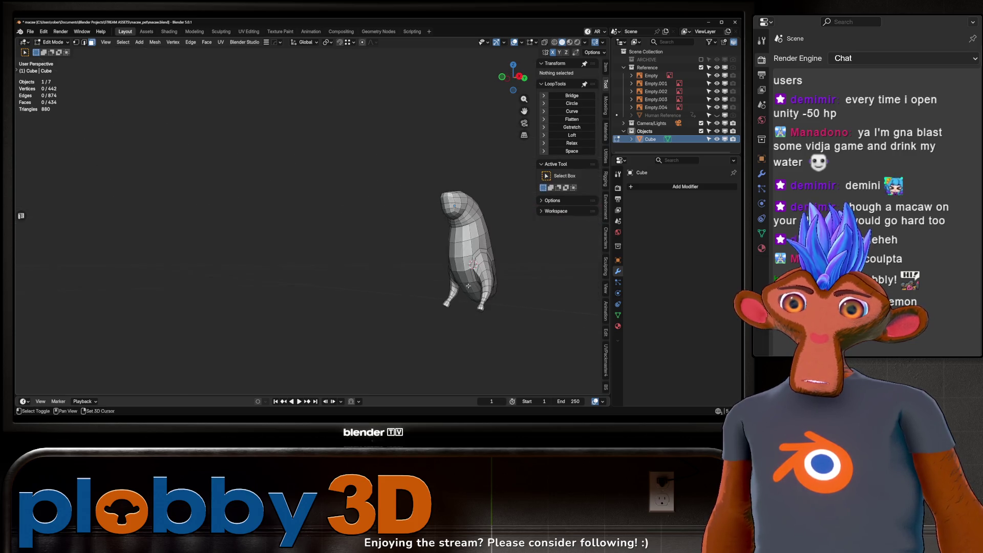
middle_drag(452, 292, 447, 255)
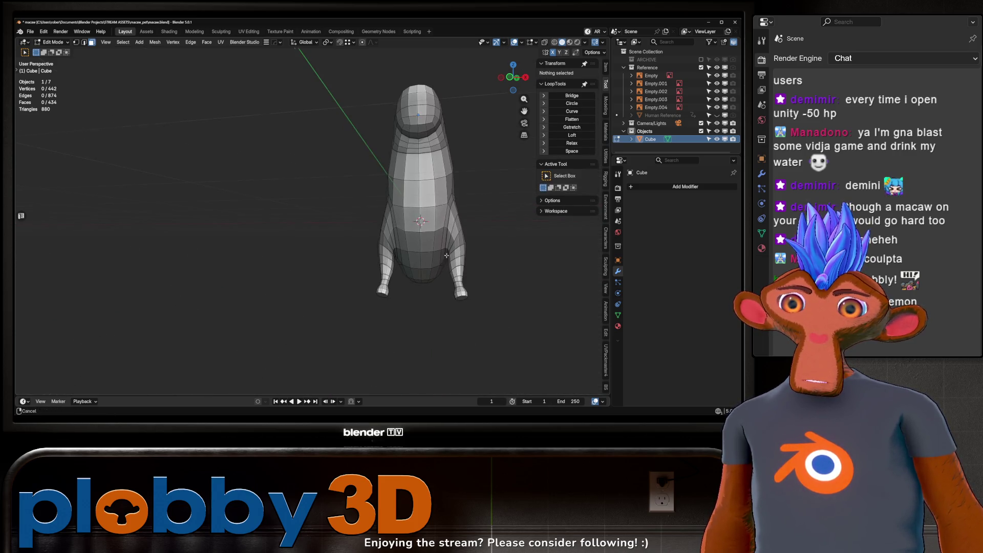
scroll(452, 276, up, 3)
- In Sculpt Mode, use the Grab brush to narrow the lower body to match the front reference
key(ctrl+Tab)
click(479, 334)
scroll(419, 248, up, 1)
middle_drag(419, 247, 433, 241)
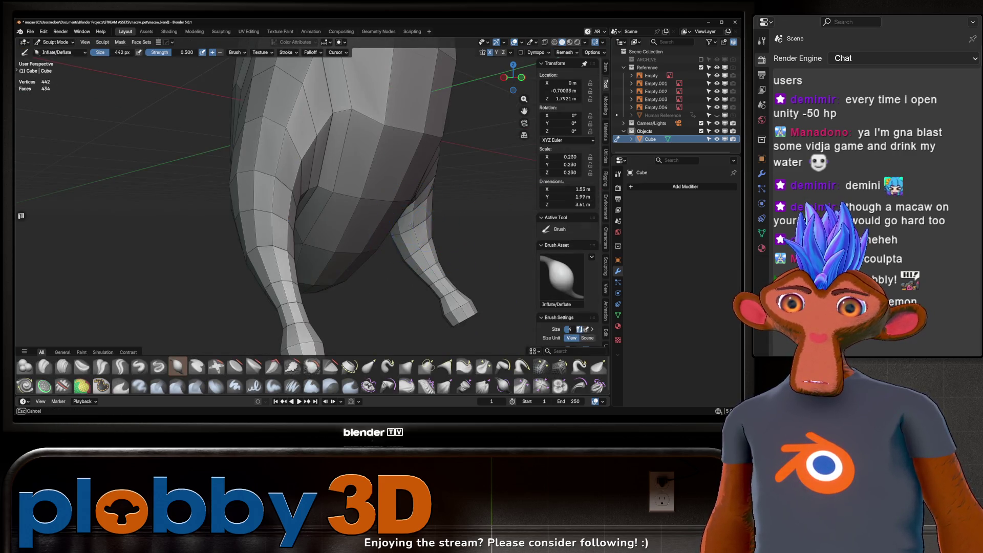
middle_drag(428, 291, 430, 272)
key(g)
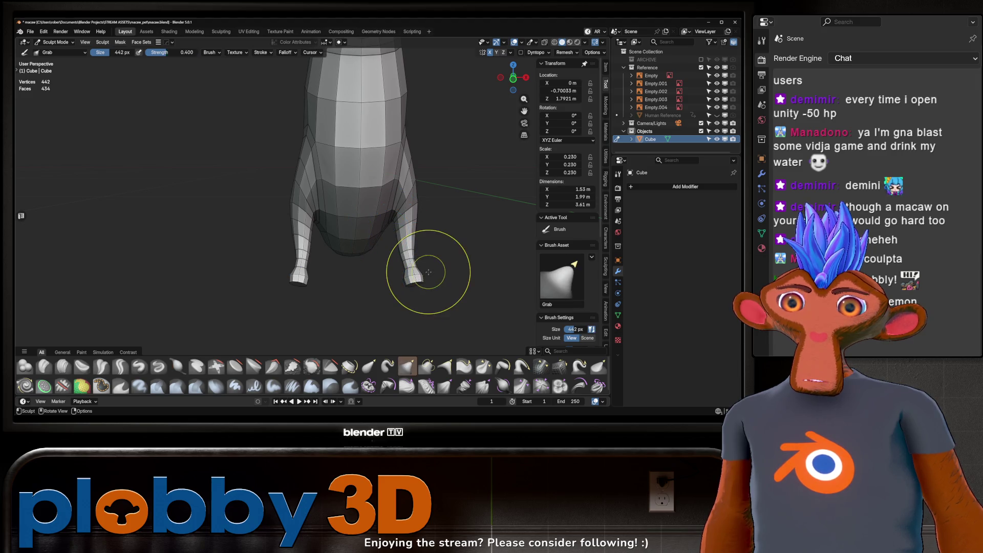
mouse_move(430, 280)
mouse_down()
mouse_move(405, 281)
mouse_move(400, 253)
mouse_move(410, 279)
mouse_up()
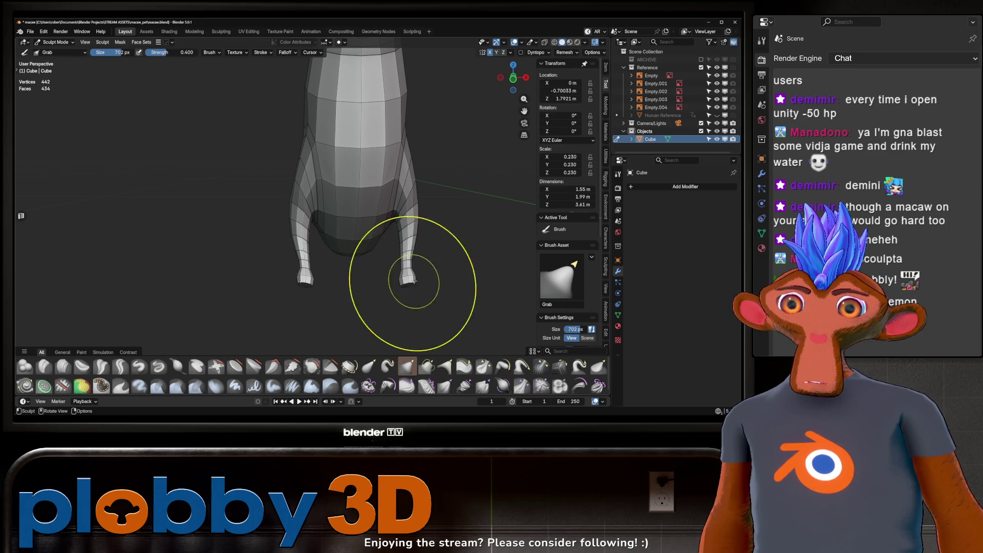
key(Escape)
key(KP_1)
drag(409, 235, 402, 231)
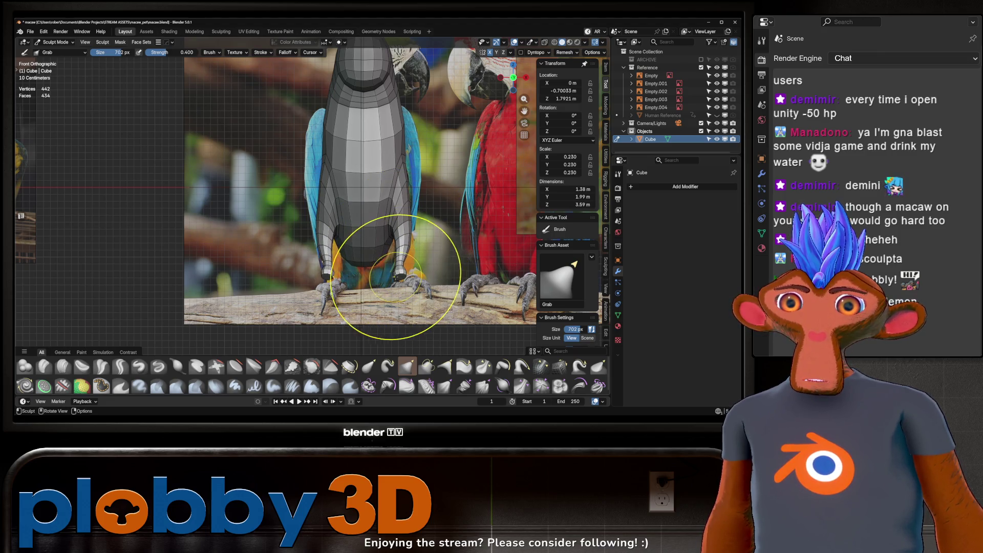
- Rotate the right leg's bottom faces about local Z and shift them along X
key(Tab)
scroll(416, 278, up, 3)
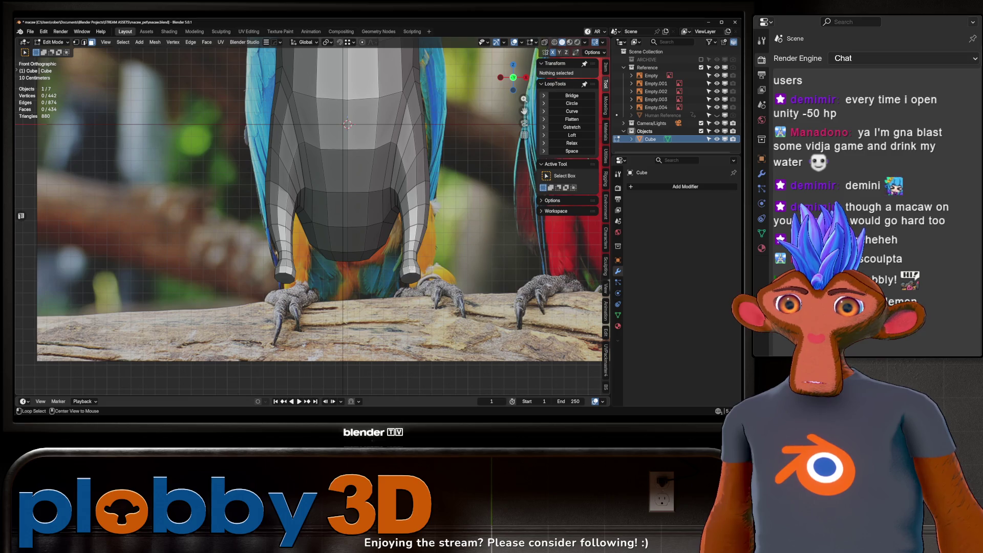
alt+click(412, 269)
key(ctrl+KP_Add)
key(r)
key(z)
key(z)
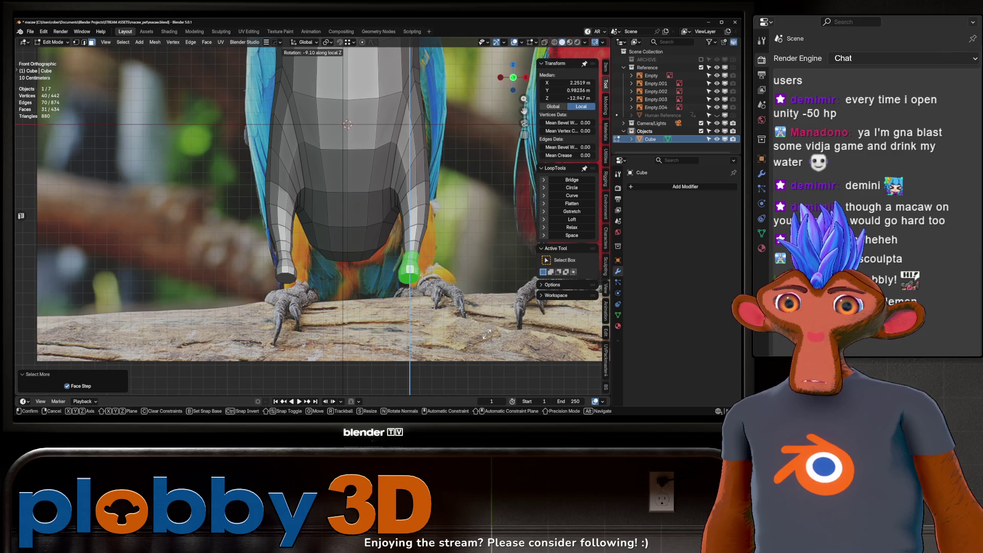
click(487, 334)
key(g)
key(x)
click(493, 341)
- Inspect the legs from Sculpt and Object Mode, then re-enter Edit Mode
key(ctrl+Tab)
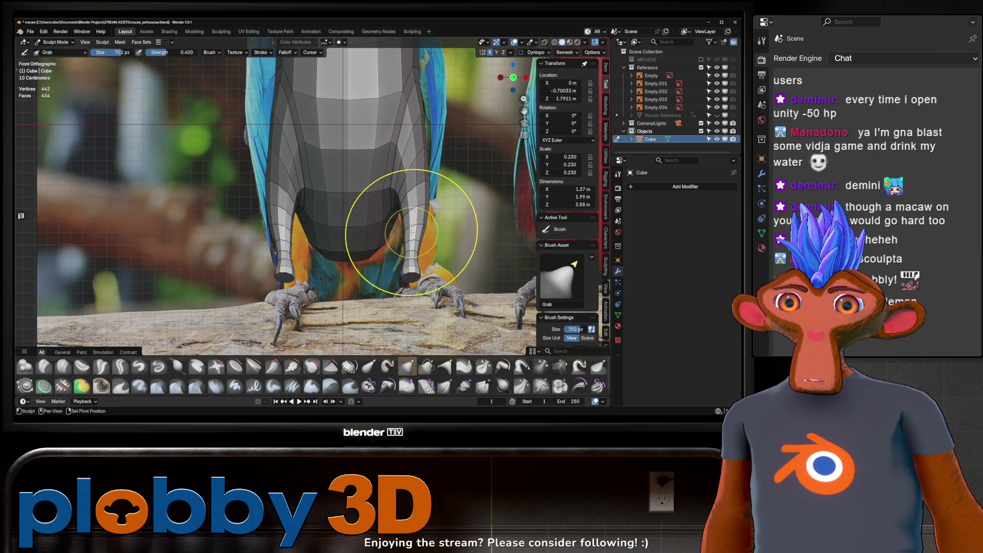
mouse_move(411, 232)
middle_down()
mouse_move(414, 328)
mouse_move(385, 257)
mouse_move(307, 247)
mouse_move(395, 274)
middle_up()
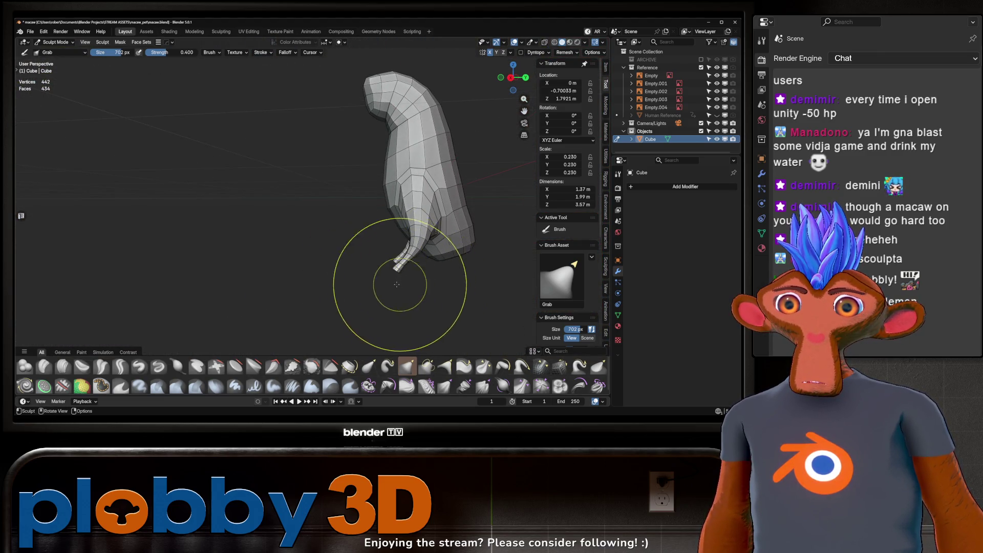
scroll(400, 284, up, 3)
key(ctrl+Tab)
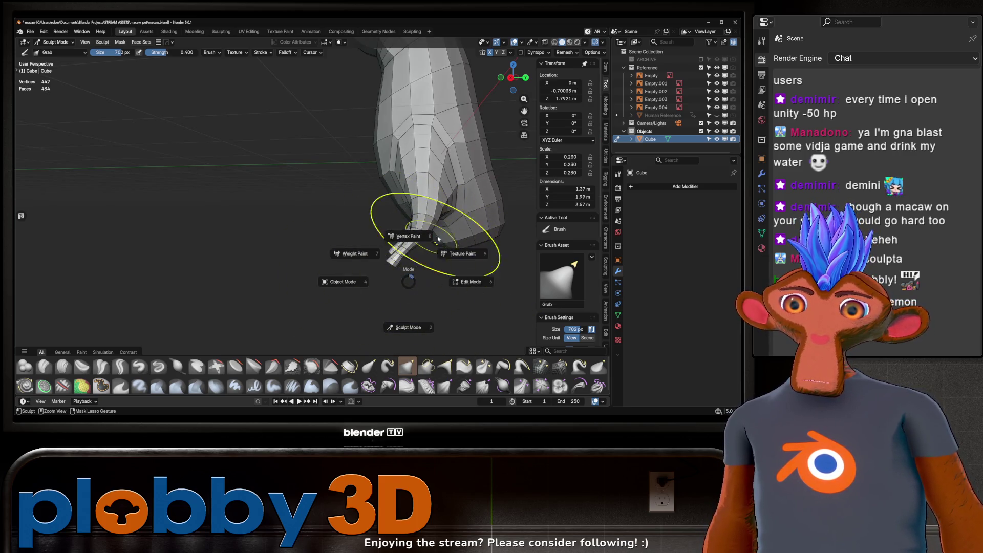
click(340, 256)
mouse_move(340, 256)
middle_down()
mouse_move(436, 261)
mouse_move(371, 256)
mouse_move(281, 221)
mouse_move(369, 229)
mouse_move(368, 251)
mouse_move(362, 231)
mouse_move(327, 239)
middle_up()
key(Tab)
- Select a strip of faces on the side of the macaw's body in solid view
ctrl+shift+click(364, 260)
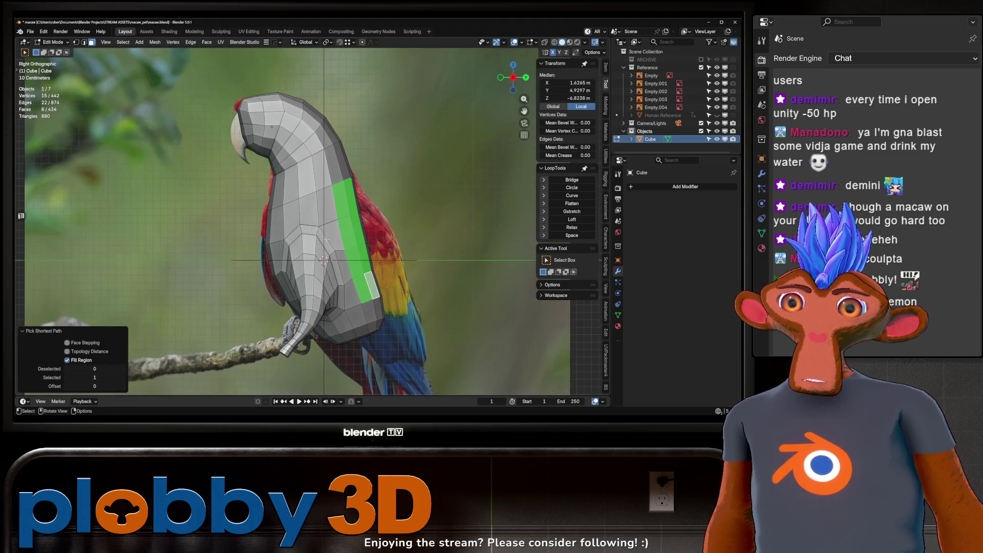
scroll(347, 185, down, 4)
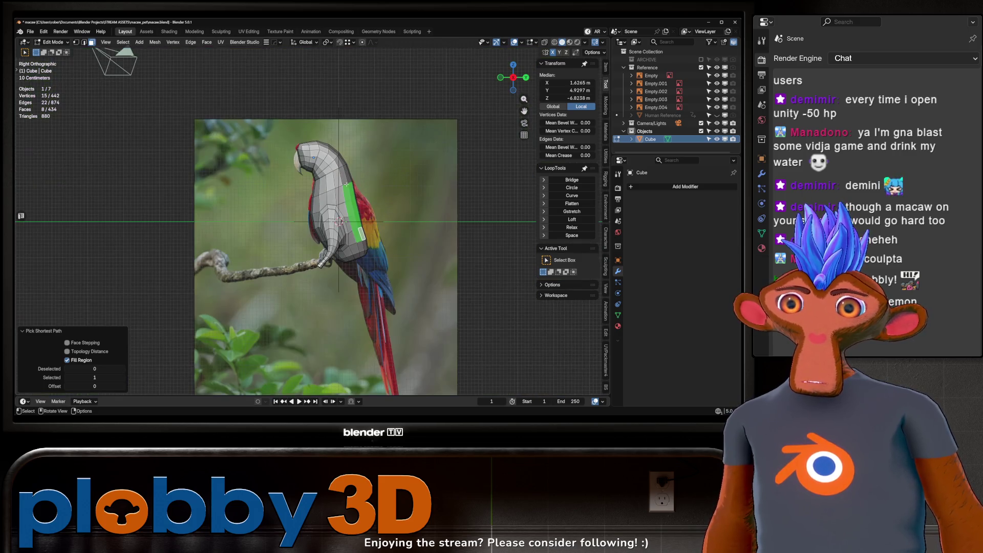
key(KP_1)
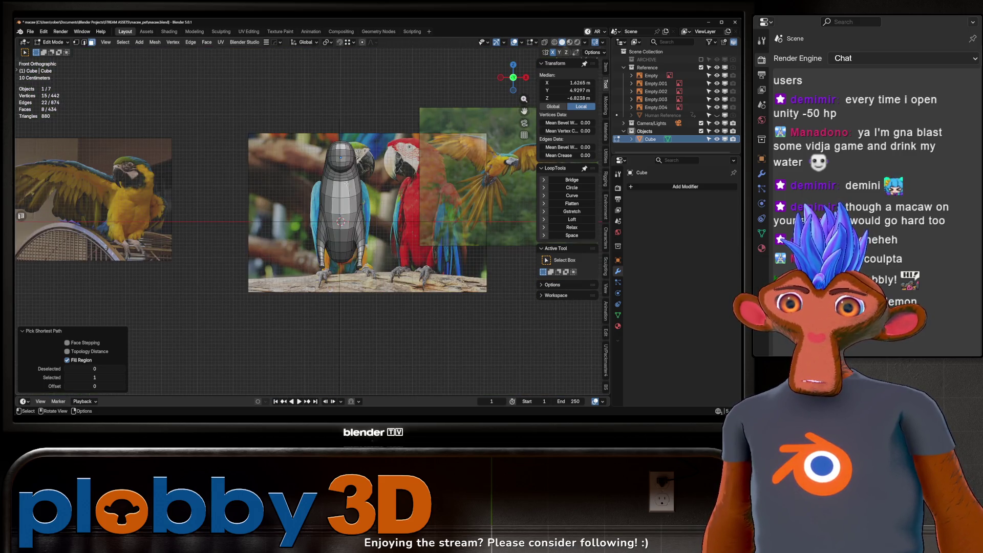
key(KP_3)
scroll(349, 183, up, 3)
shift+click(348, 183)
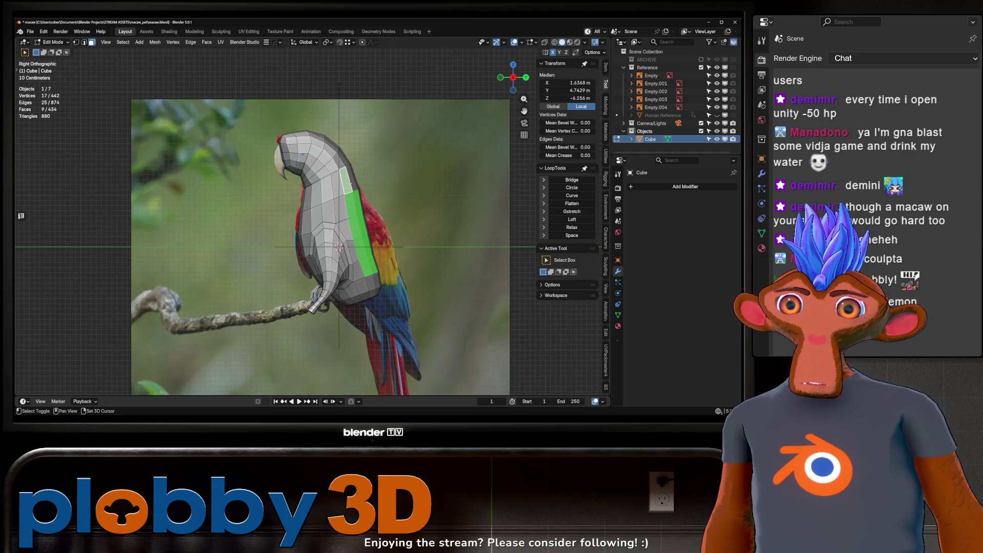
mouse_move(365, 216)
alt+middle_down()
mouse_move(348, 225)
mouse_move(430, 194)
mouse_move(486, 156)
alt+middle_up()
key(alt+z)
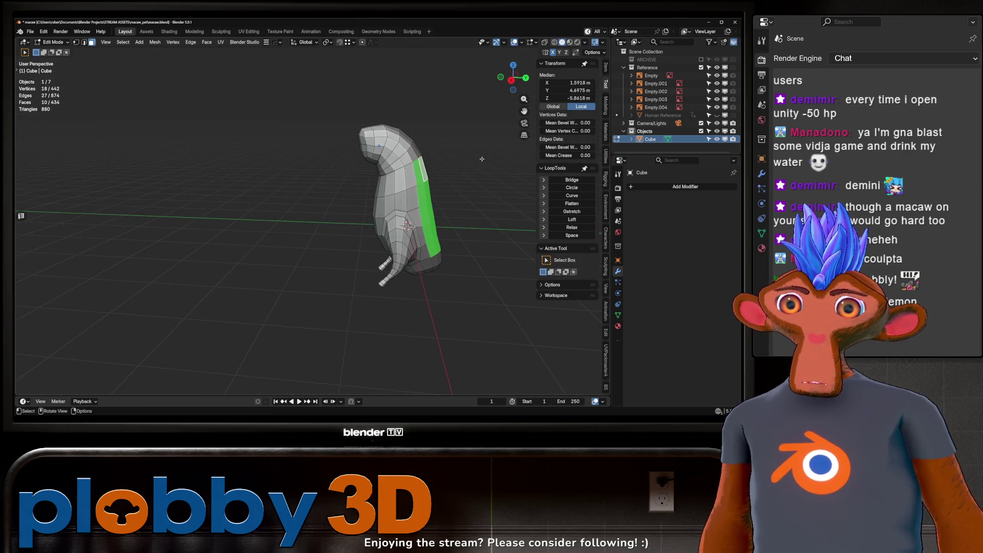
key(Escape)
mouse_move(428, 168)
middle_down()
mouse_move(424, 232)
mouse_move(461, 256)
middle_up()
scroll(424, 231, up, 3)
- Inset the selected side faces and extrude them 0.099 m outward as a wing panel
key(i)
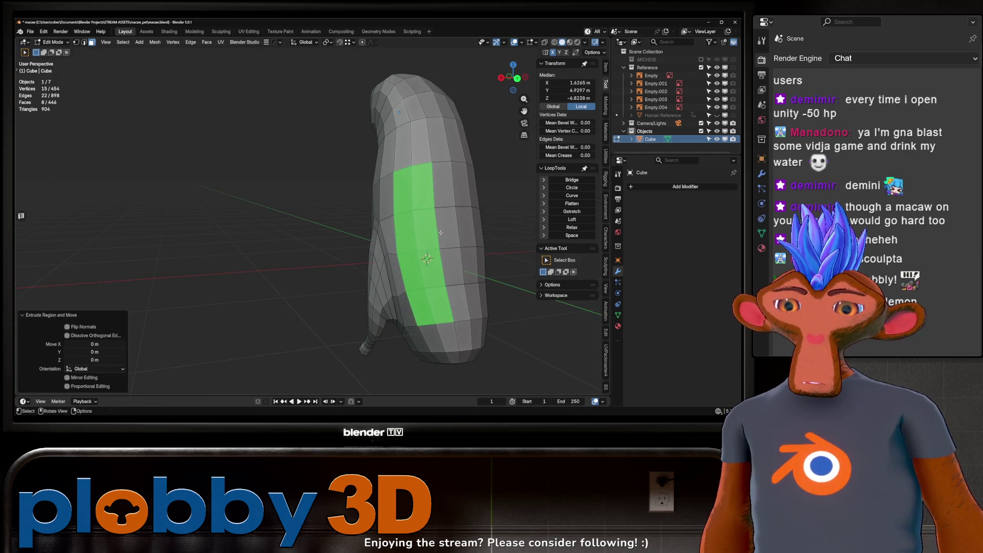
click(537, 310)
middle_drag(537, 310, 446, 245)
key(e)
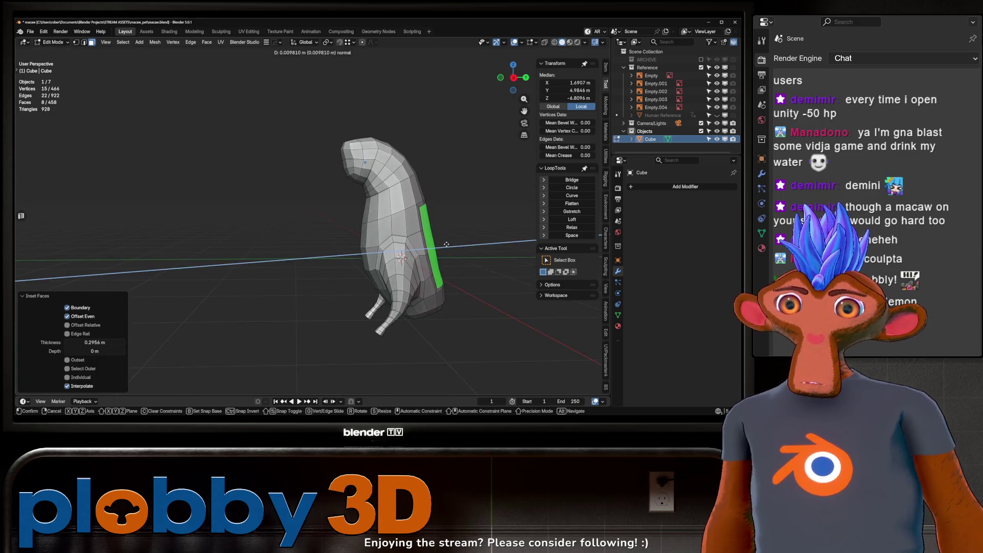
click(487, 218)
key(shift+space)
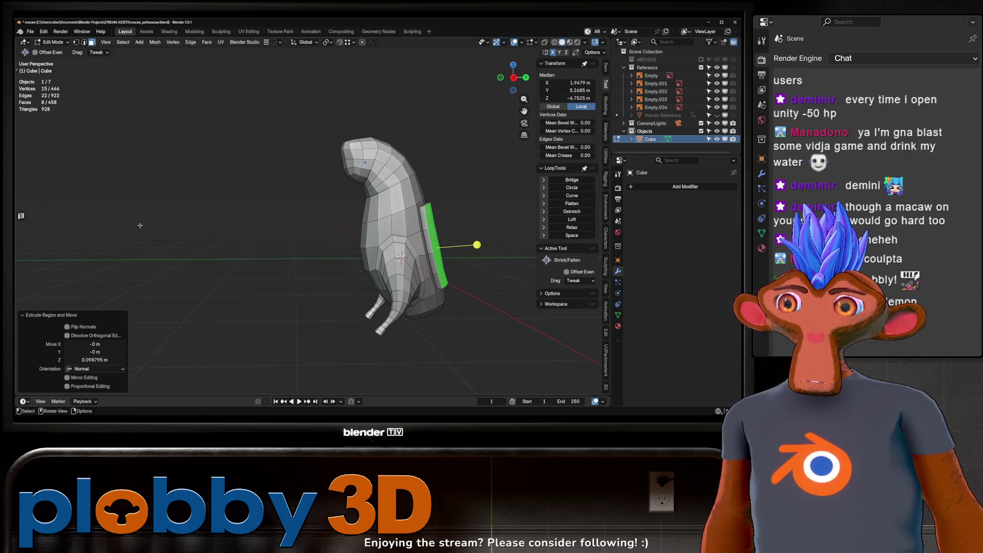
key(t)
- Switch back to box select, clear the selection and reselect the whole side strip
drag(32, 75, 57, 81)
key(alt+a)
middle_drag(399, 256, 352, 255)
click(370, 216)
mouse_move(369, 216)
middle_down()
mouse_move(361, 225)
mouse_move(379, 254)
middle_up()
key(t)
ctrl+shift+click(382, 259)
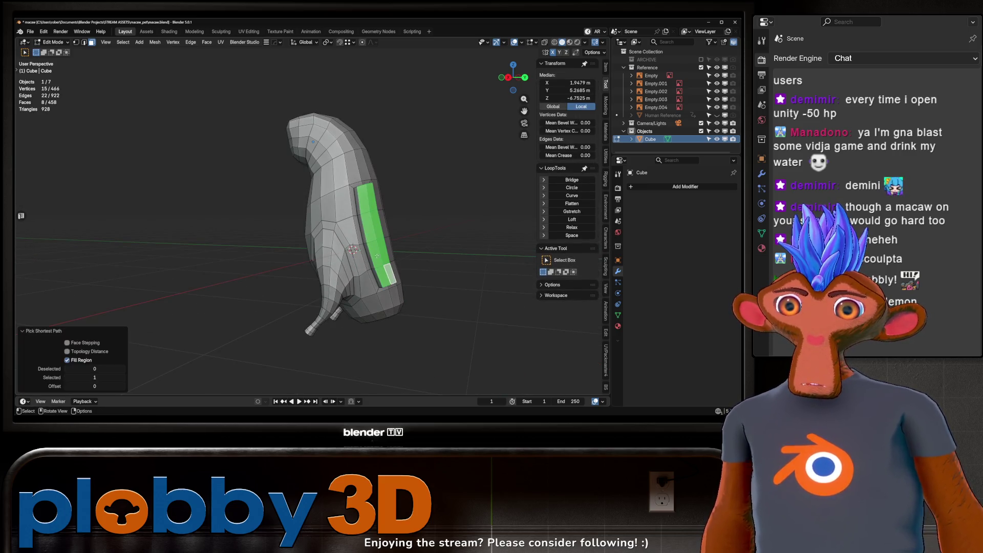
key(KP_3)
middle_drag(428, 281, 342, 271)
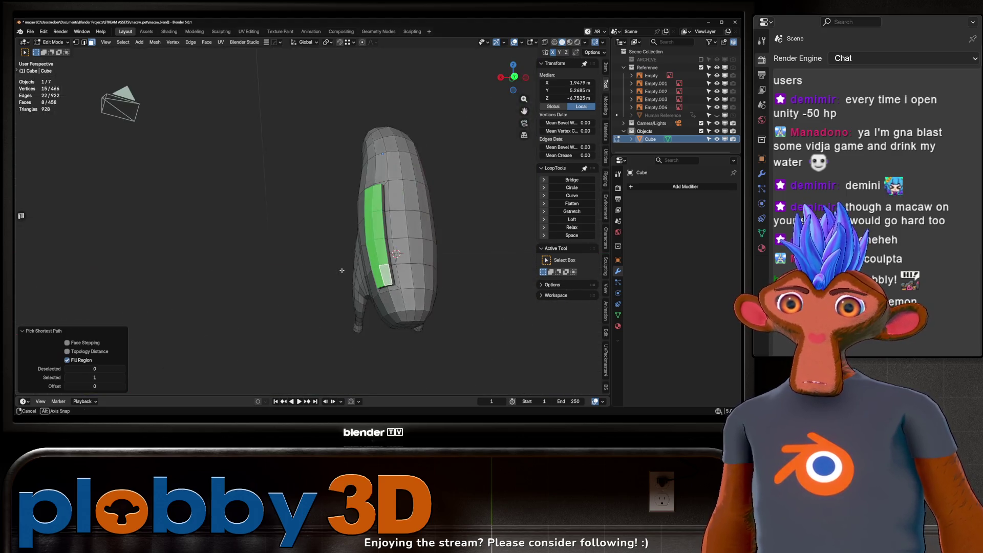
middle_drag(389, 228, 406, 259)
- Enter Sculpt Mode and shrink the Grab brush to 532 px
key(ctrl+Tab)
click(479, 233)
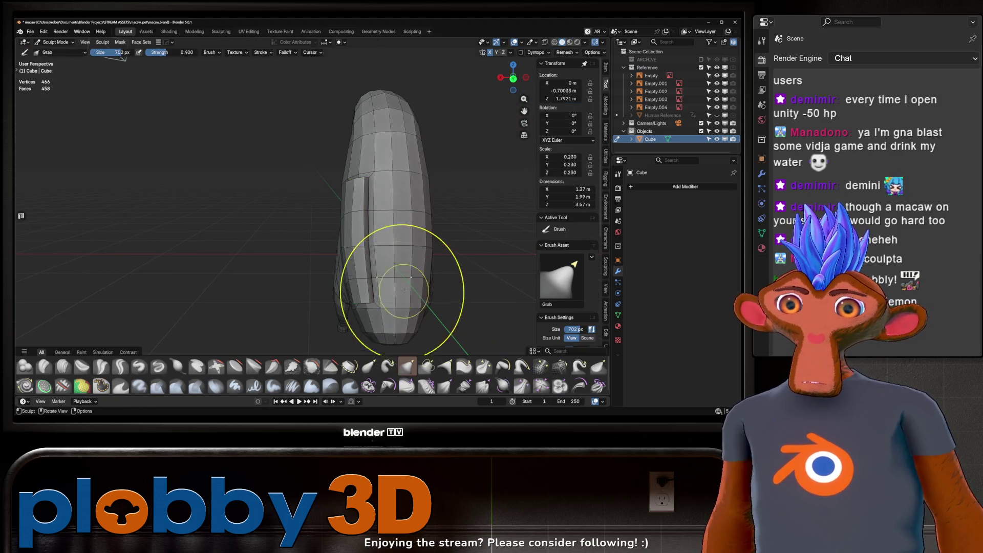
key(f)
click(360, 241)
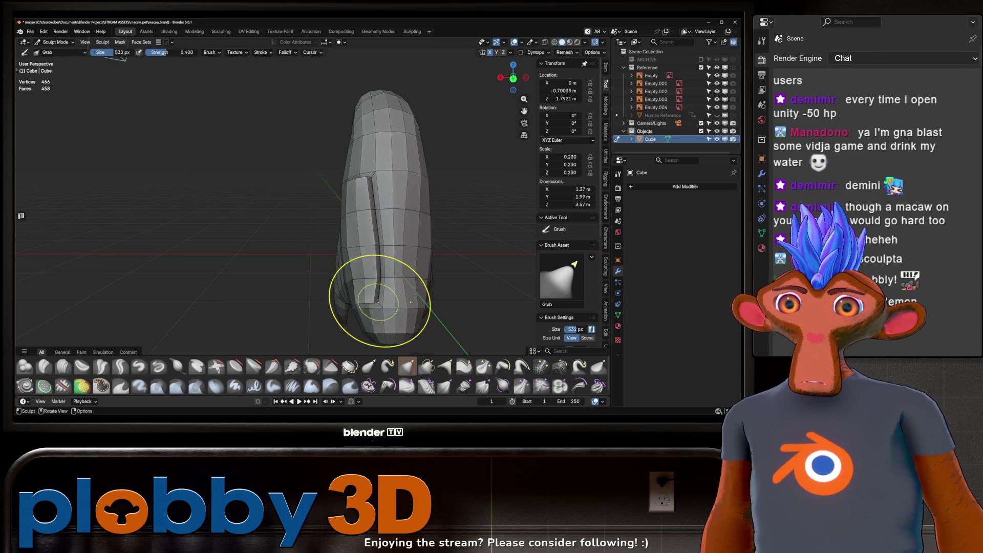
middle_drag(378, 301, 367, 298)
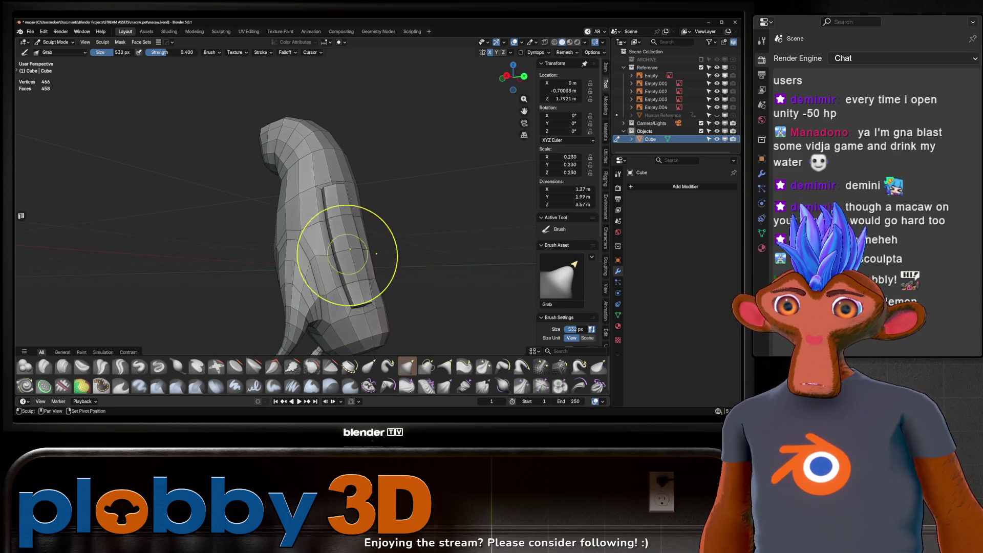
- Grab-sculpt the lower body around the wing strip to 2.04 m depth, then return to Edit Mode
mouse_move(345, 295)
middle_down()
mouse_move(373, 227)
mouse_move(377, 276)
mouse_move(337, 295)
mouse_move(314, 282)
middle_up()
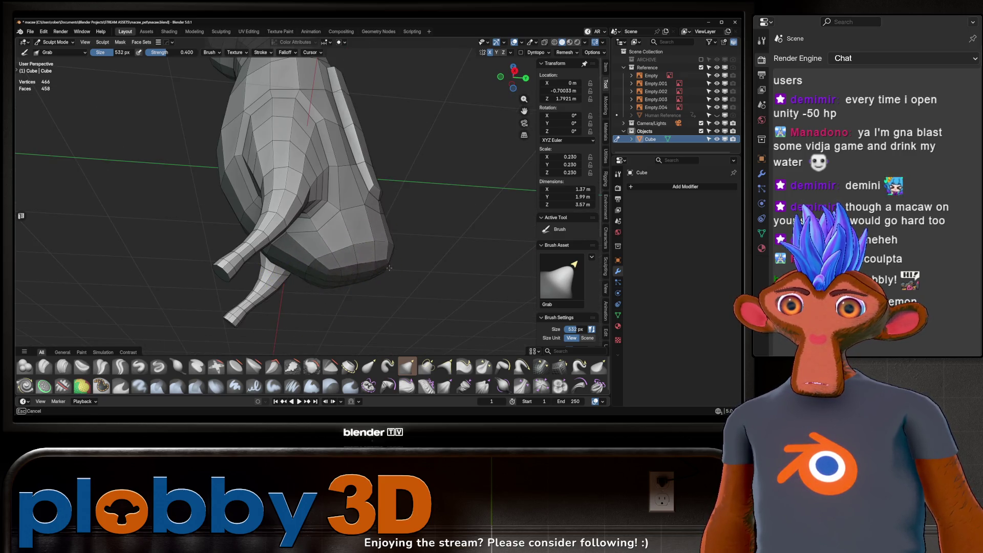
mouse_move(377, 278)
middle_down()
mouse_move(410, 254)
mouse_move(392, 250)
mouse_move(406, 220)
mouse_move(438, 209)
middle_up()
scroll(439, 208, down, 5)
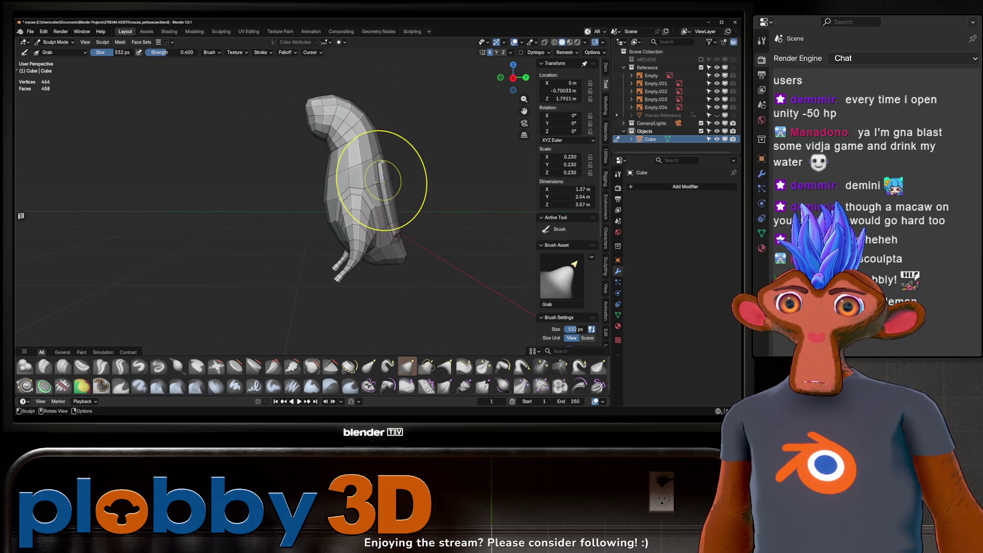
middle_drag(494, 275, 435, 251)
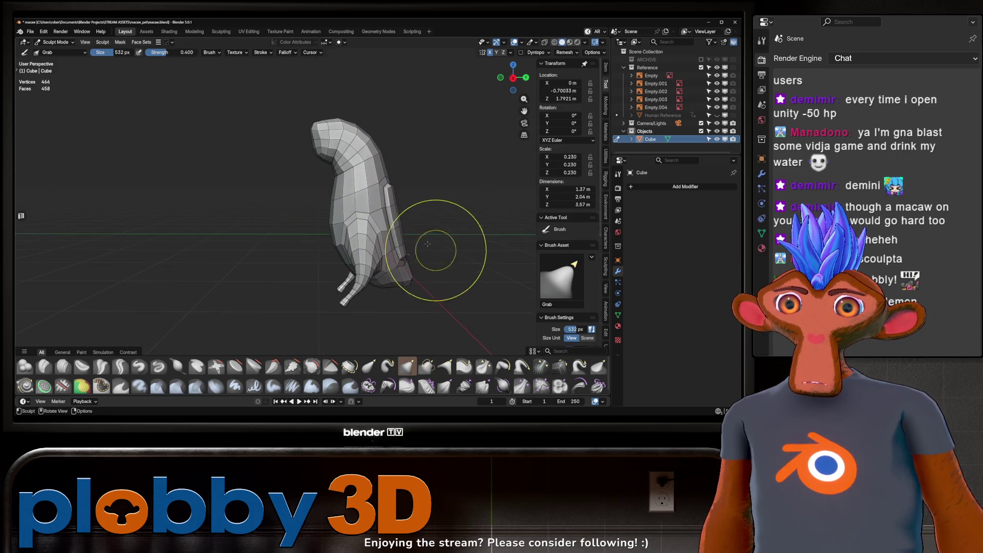
scroll(436, 251, up, 2)
click(397, 229)
key(Tab)
key(KP_3)
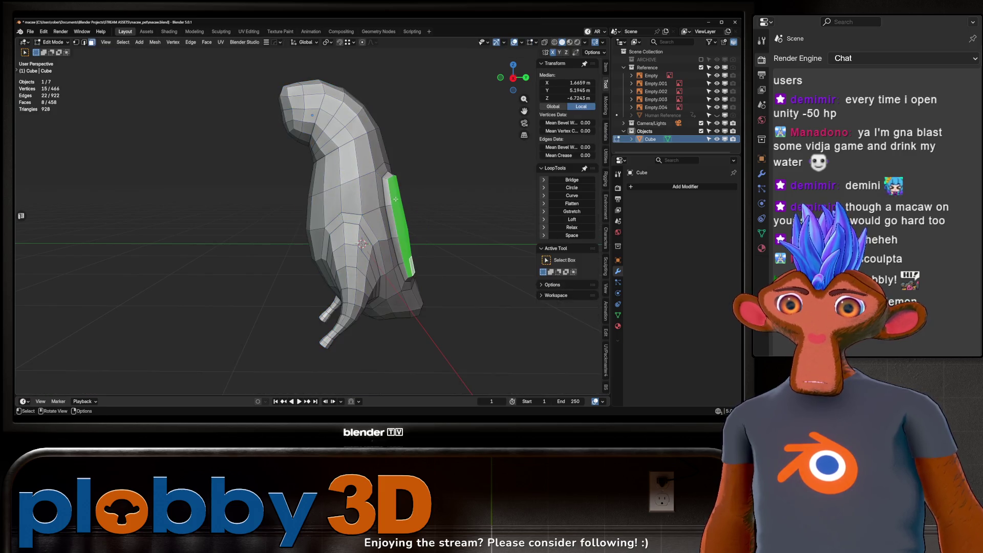
- Extrude the side faces twice, raise them, and push the wing block outward along normals
key(KP_5)
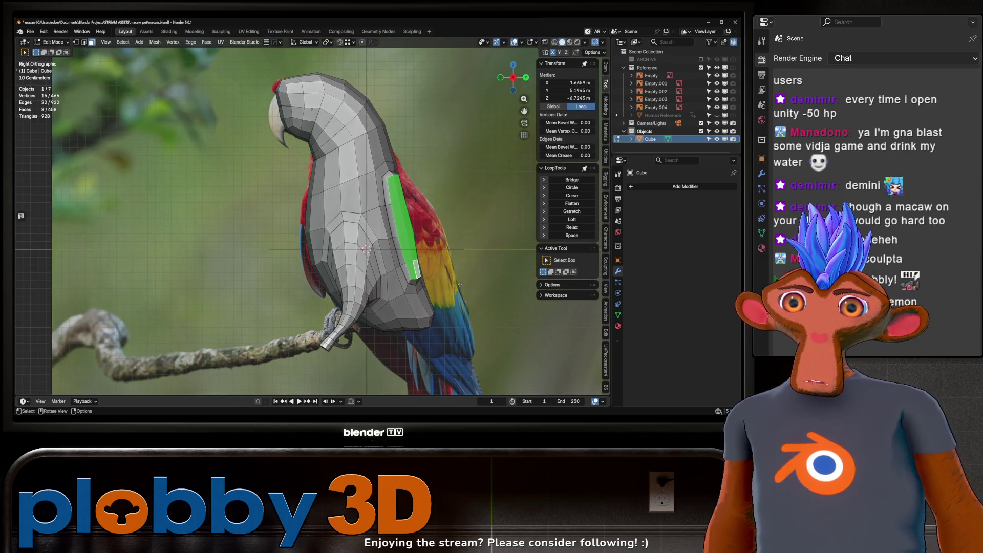
key(e)
click(458, 279)
key(g)
click(452, 232)
mouse_move(452, 232)
middle_down()
mouse_move(358, 241)
mouse_move(471, 286)
mouse_move(440, 215)
middle_up()
key(e)
click(447, 255)
key(alt+s)
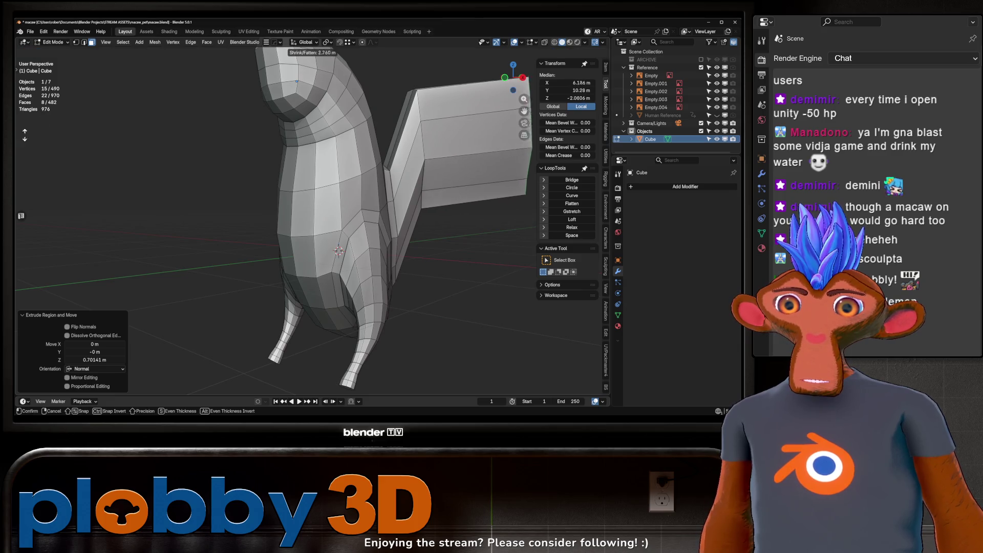
click(417, 137)
scroll(416, 137, down, 3)
mouse_move(416, 137)
middle_down()
mouse_move(368, 169)
mouse_move(374, 177)
middle_up()
- Narrow the wing end along X and shift it along the Y and Z axes
key(s)
key(x)
click(294, 202)
mouse_move(294, 202)
middle_down()
mouse_move(408, 240)
mouse_move(389, 220)
middle_up()
key(g)
key(y)
click(451, 220)
mouse_move(451, 220)
middle_down()
mouse_move(474, 207)
mouse_move(440, 235)
middle_up()
key(g)
key(z)
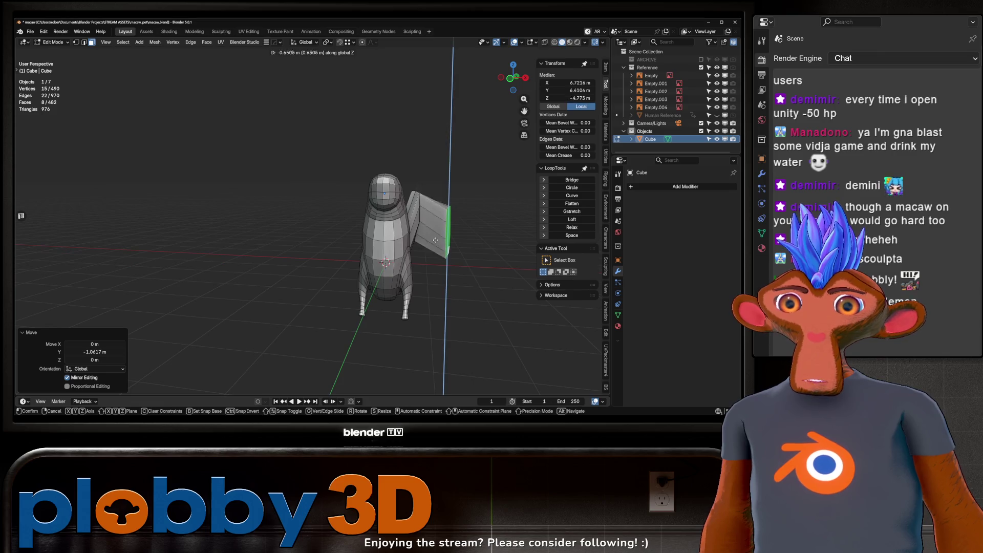
click(449, 206)
- Extrude the wing end further and scale its tip down to 0.390
key(e)
click(389, 220)
mouse_move(389, 220)
middle_down()
mouse_move(377, 218)
mouse_move(410, 235)
mouse_move(405, 246)
mouse_move(358, 266)
middle_up()
key(s)
click(444, 233)
- Add three edge loops across the wing, then switch to Sculpt Mode
key(ctrl+r)
scroll(348, 273, up, 2)
click(348, 273)
right_click(347, 273)
key(ctrl+r)
scroll(414, 290, down, 1)
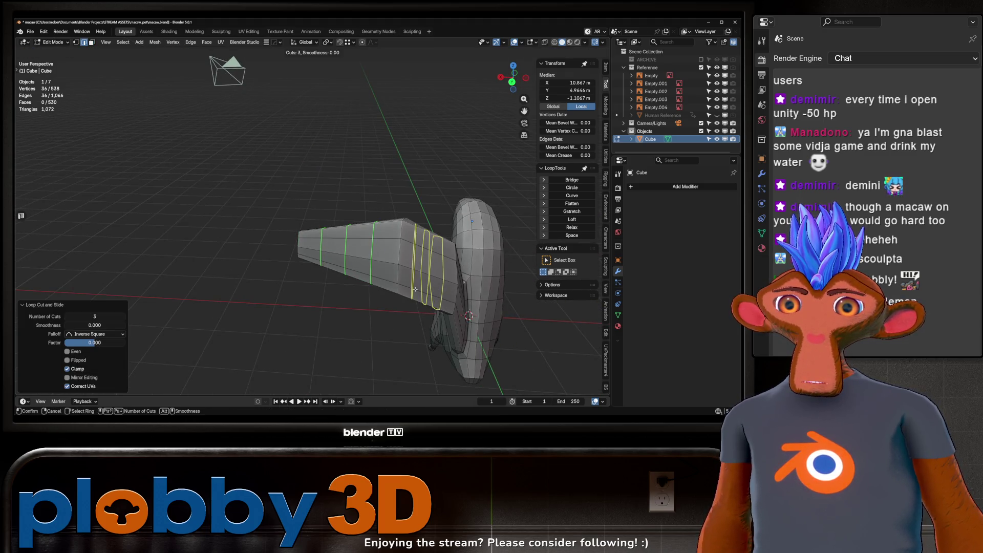
right_click(415, 290)
middle_drag(415, 290, 465, 248)
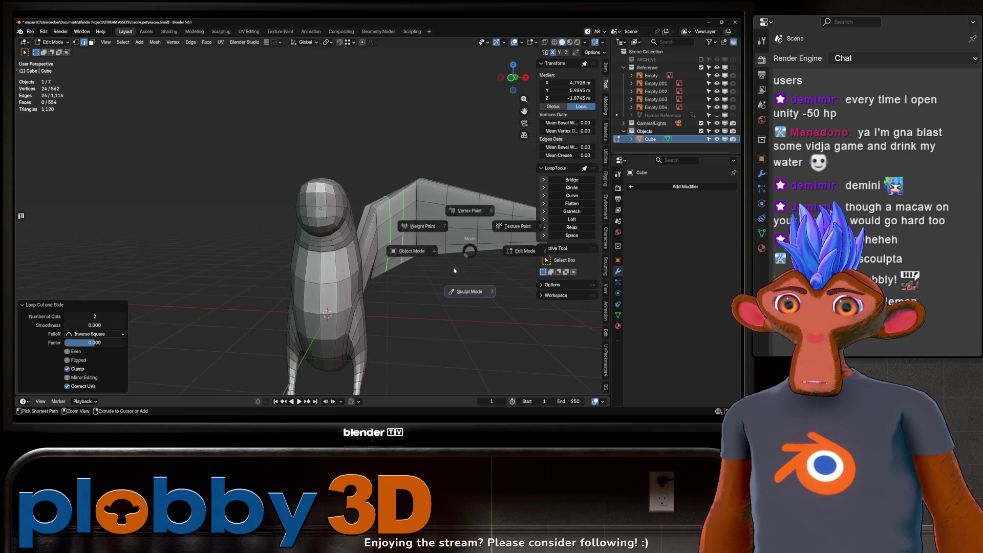
key(ctrl+Tab)
middle_drag(377, 235, 325, 271)
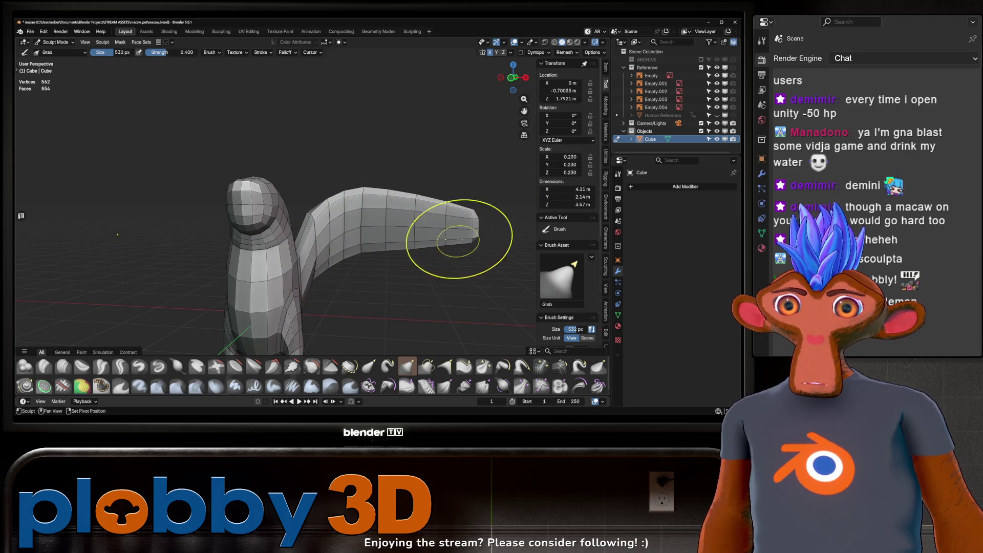
- Add a loop cut near the wing root and return to sculpting
mouse_move(385, 226)
middle_down()
mouse_move(292, 219)
mouse_move(346, 224)
mouse_move(397, 263)
mouse_move(398, 242)
mouse_move(362, 230)
middle_up()
key(Tab)
key(ctrl+r)
click(438, 234)
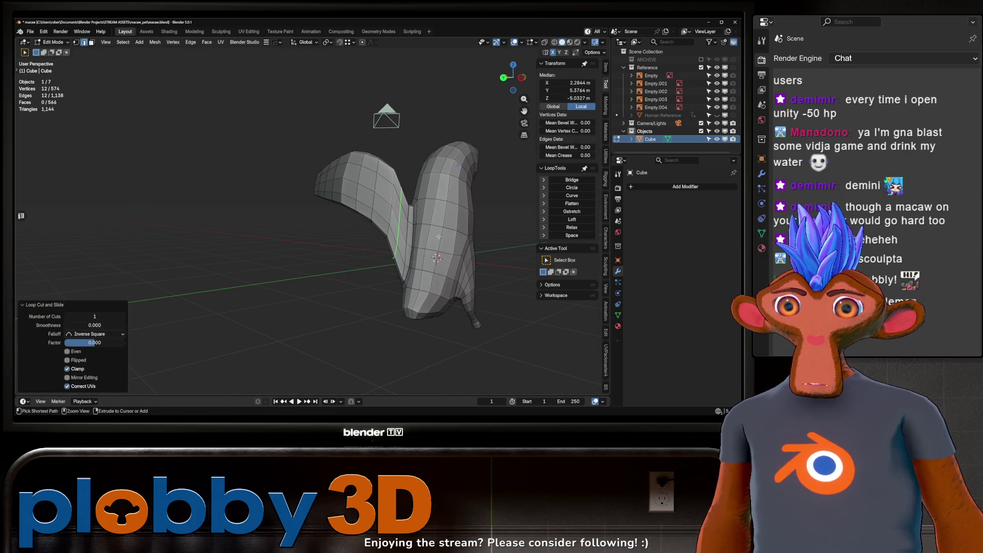
key(Tab)
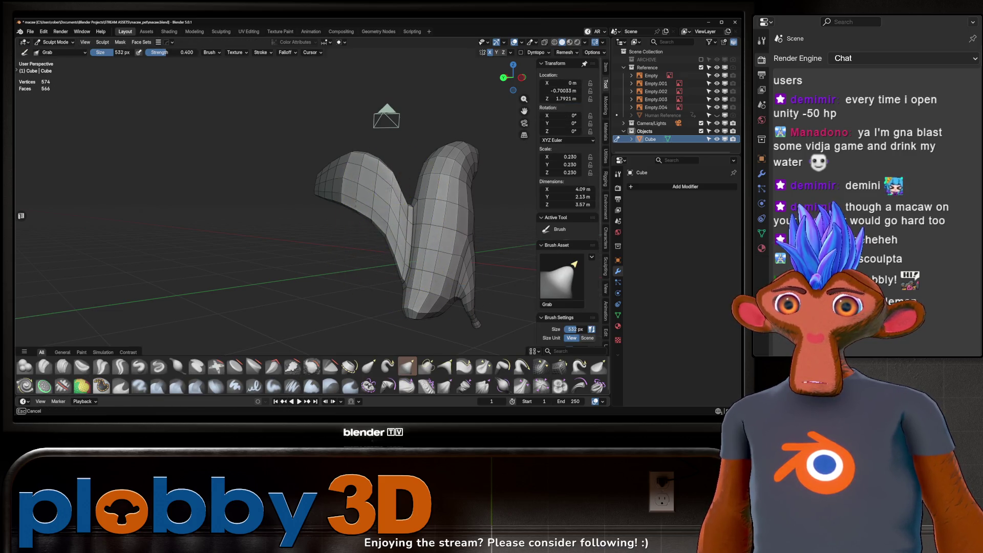
- Resize the sculpt brush to 1000 px, then 574 px, and sculpt around the neck-wing join
mouse_move(352, 157)
middle_down()
mouse_move(385, 193)
mouse_move(376, 220)
mouse_move(384, 230)
mouse_move(362, 281)
middle_up()
key(f)
click(420, 265)
middle_drag(421, 264, 369, 267)
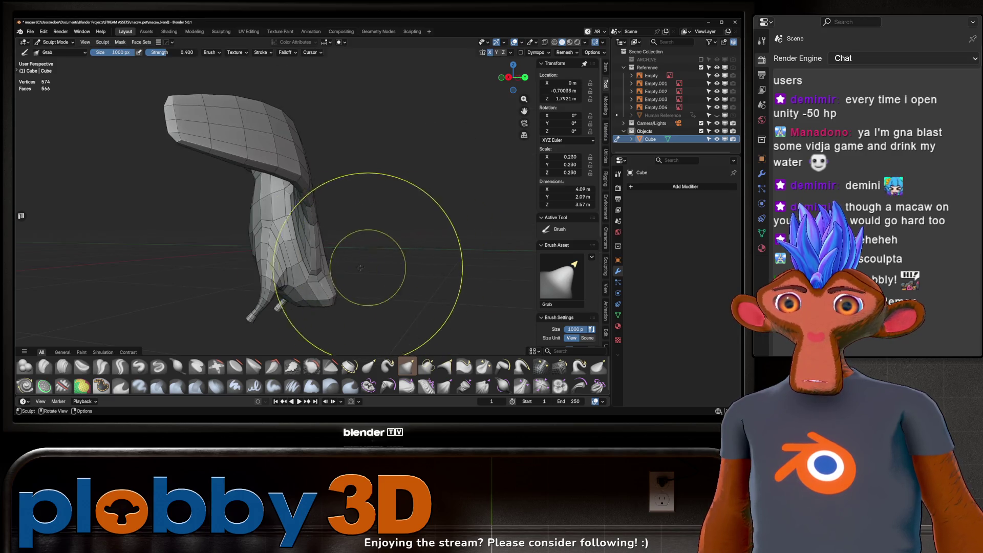
mouse_move(310, 240)
ctrl+middle_down()
mouse_move(329, 267)
mouse_move(292, 198)
mouse_move(274, 208)
mouse_move(365, 257)
ctrl+middle_up()
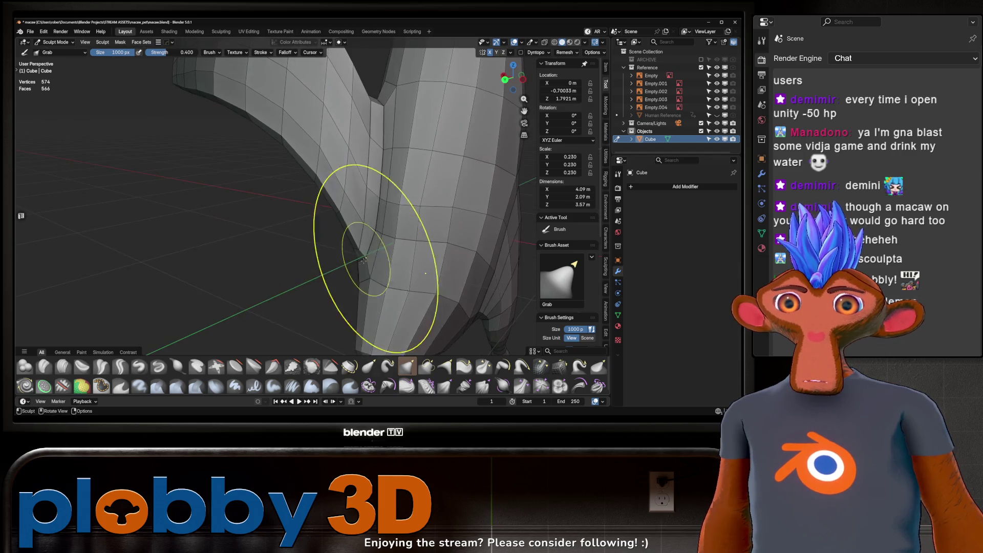
scroll(362, 246, down, 5)
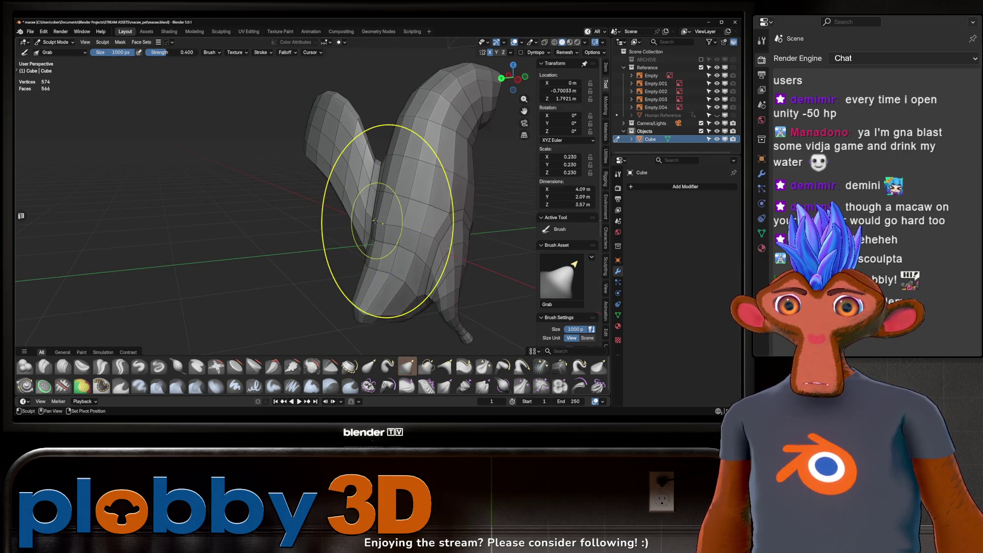
middle_drag(353, 299, 340, 249)
scroll(358, 212, up, 2)
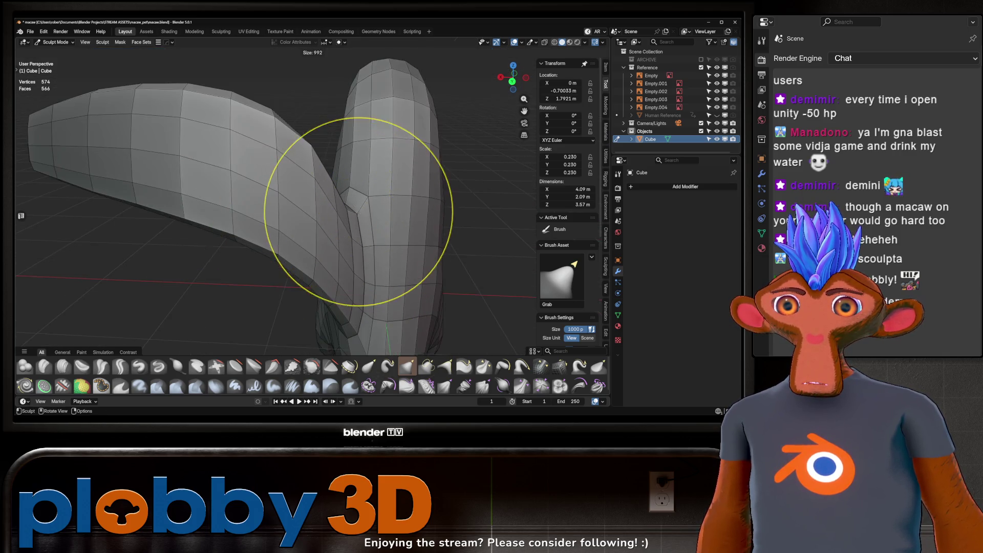
click(304, 229)
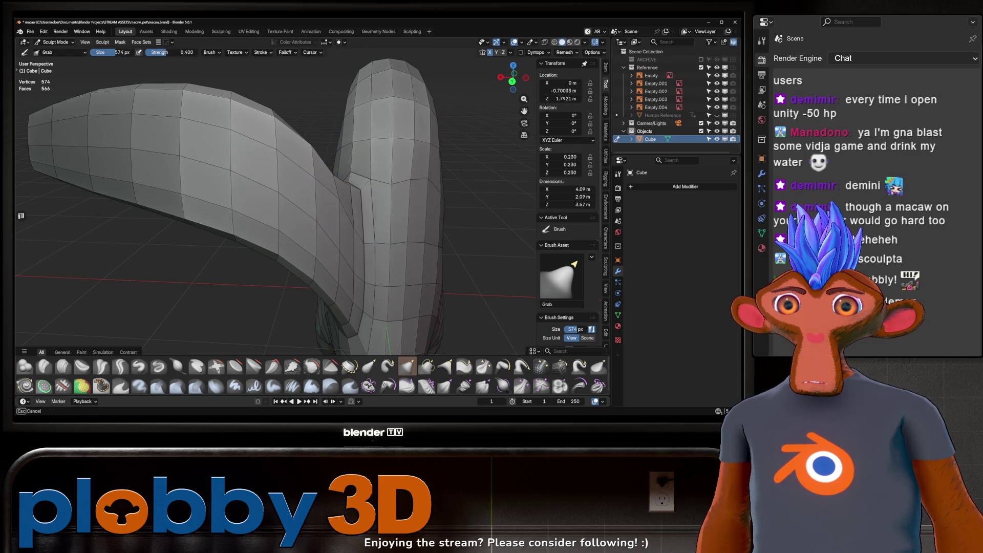
middle_drag(328, 185, 460, 174)
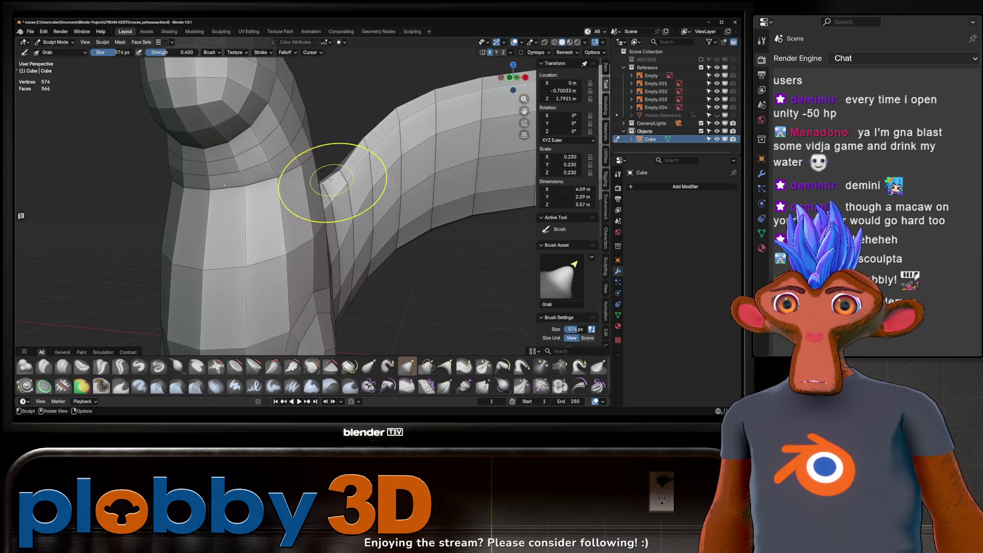
scroll(333, 152, down, 6)
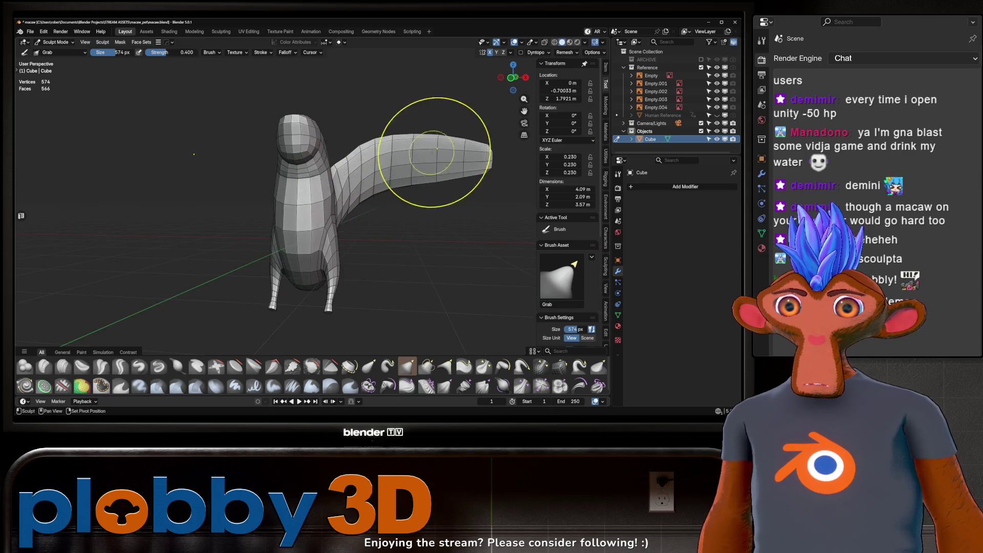
mouse_move(461, 171)
middle_down()
mouse_move(324, 285)
mouse_move(266, 169)
mouse_move(207, 91)
mouse_move(198, 149)
mouse_move(334, 231)
middle_up()
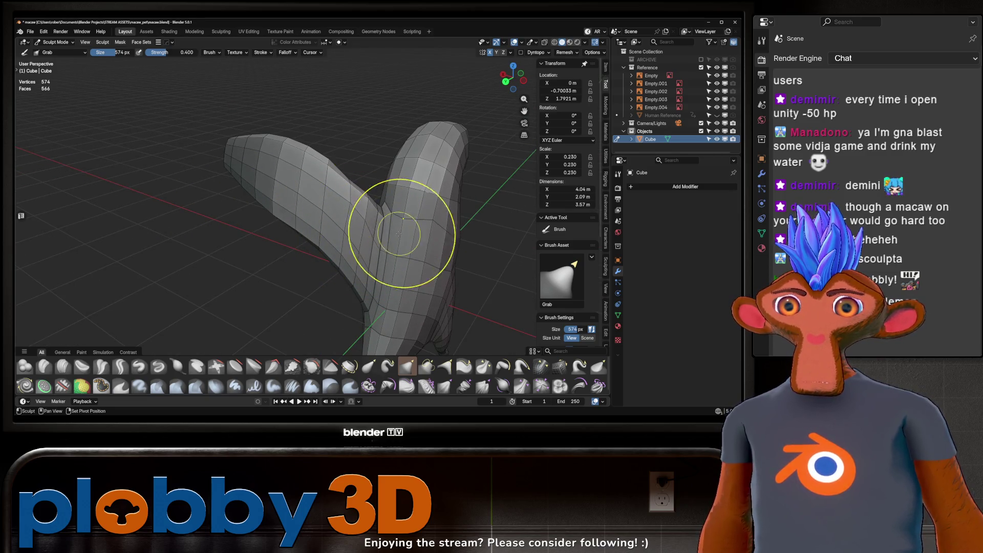
mouse_move(420, 242)
middle_down()
mouse_move(406, 164)
mouse_move(500, 219)
mouse_move(461, 184)
mouse_move(425, 202)
middle_up()
- Mirror the wing to the other side with a Hops mirror modifier and apply it
key(ctrl+Tab)
key(alt+x)
mouse_move(399, 219)
middle_down()
mouse_move(389, 225)
mouse_move(476, 233)
mouse_move(420, 215)
mouse_move(438, 196)
mouse_move(391, 228)
mouse_move(324, 248)
middle_up()
key(ctrl+a)
click(402, 284)
scroll(343, 277, up, 5)
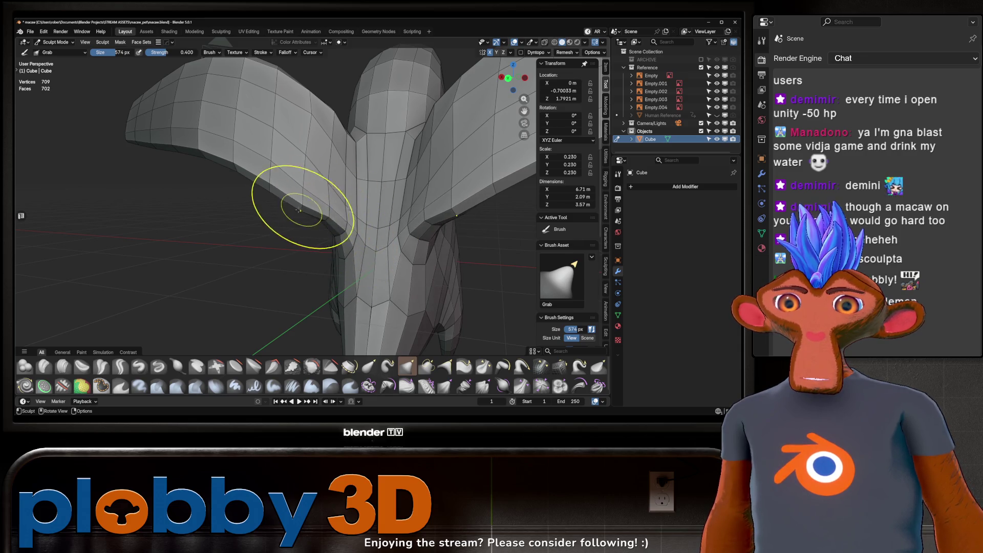
- Grab-sculpt both wings into long, slender arched shapes, then enter Edit Mode
mouse_move(324, 199)
middle_down()
mouse_move(338, 228)
mouse_move(326, 220)
mouse_move(348, 205)
middle_up()
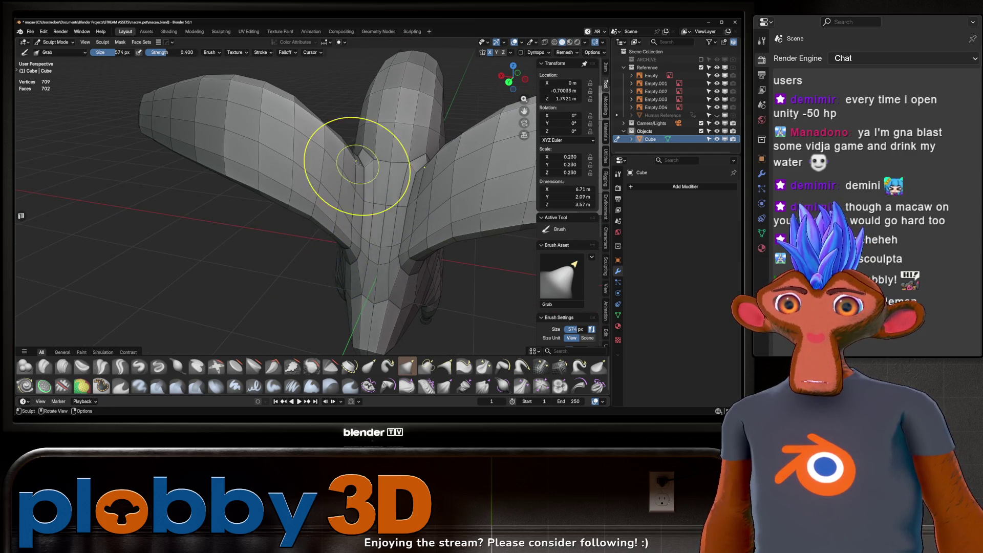
middle_drag(352, 165, 294, 148)
mouse_move(236, 128)
middle_down()
mouse_move(347, 121)
mouse_move(433, 136)
mouse_move(421, 219)
middle_up()
middle_drag(381, 174, 384, 164)
scroll(384, 165, up, 3)
key(Tab)
- Try beveling and inflating a wing edge loop, then undo the change
key(ctrl+b)
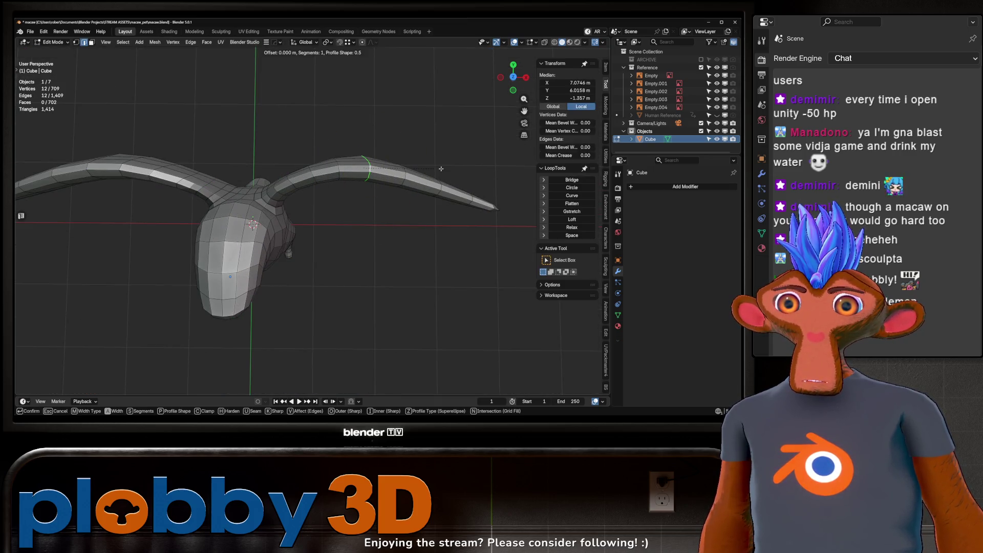
click(456, 153)
key(ctrl+KP_Subtract)
middle_drag(456, 153, 389, 55)
key(alt+s)
key(Escape)
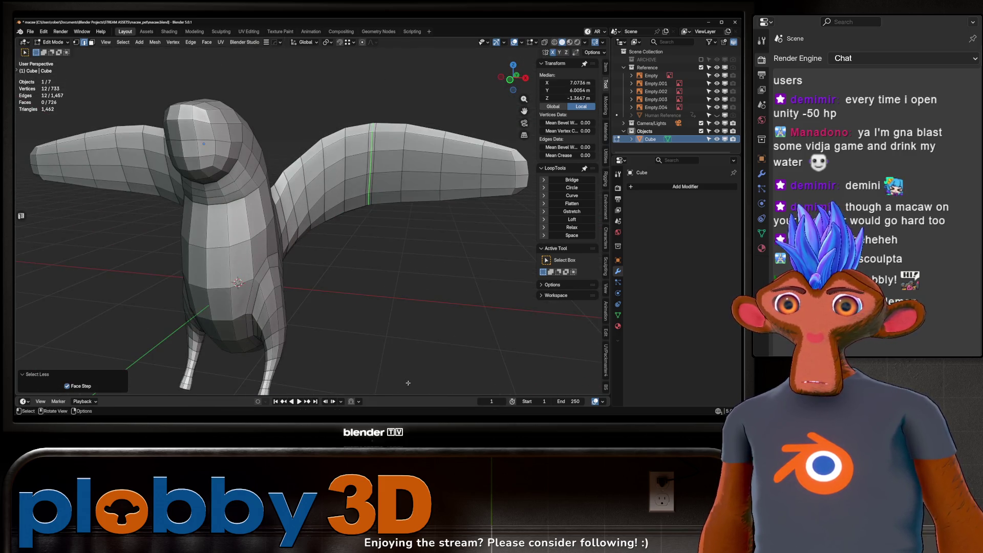
key(ctrl+z)
key(ctrl+z)
scroll(431, 272, down, 5)
mouse_move(410, 204)
middle_down()
mouse_move(430, 272)
mouse_move(414, 250)
middle_up()
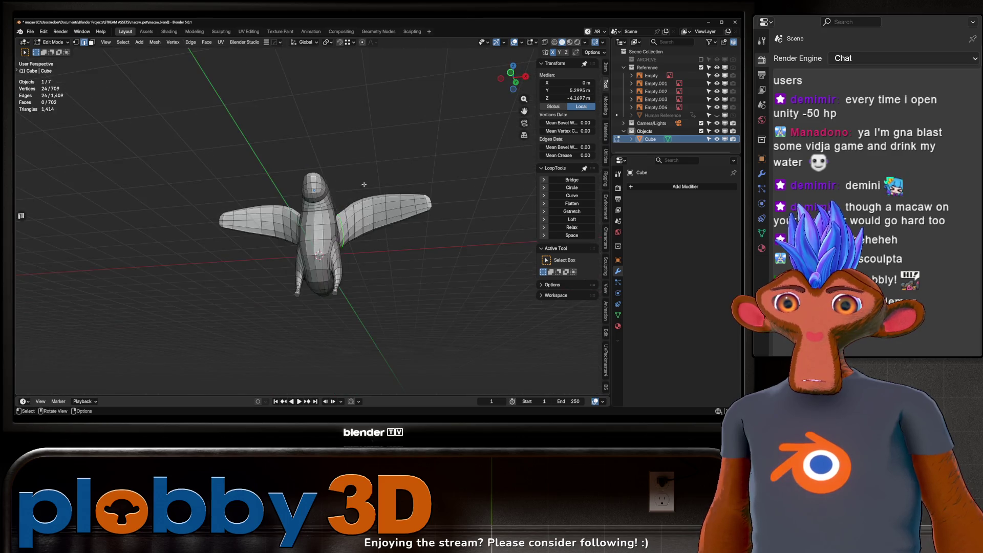
- Add a Catmull-Clark Subdivision modifier with viewport level 1 and render level 2
key(Tab)
key(ctrl+1)
mouse_move(311, 252)
middle_down()
mouse_move(394, 256)
mouse_move(314, 204)
mouse_move(305, 216)
mouse_move(413, 231)
mouse_move(352, 206)
mouse_move(312, 233)
mouse_move(384, 296)
mouse_move(459, 302)
mouse_move(354, 162)
mouse_move(414, 221)
mouse_move(397, 248)
middle_up()
key(Tab)
key(Tab)
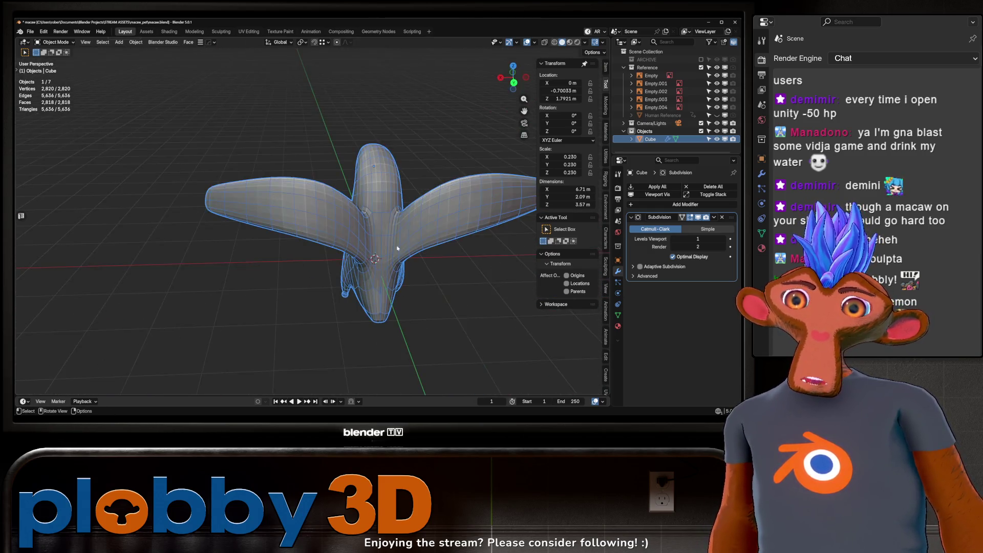
- Grow the wing-tip face selection, then rotate and move those faces
middle_drag(304, 236, 366, 233)
key(Tab)
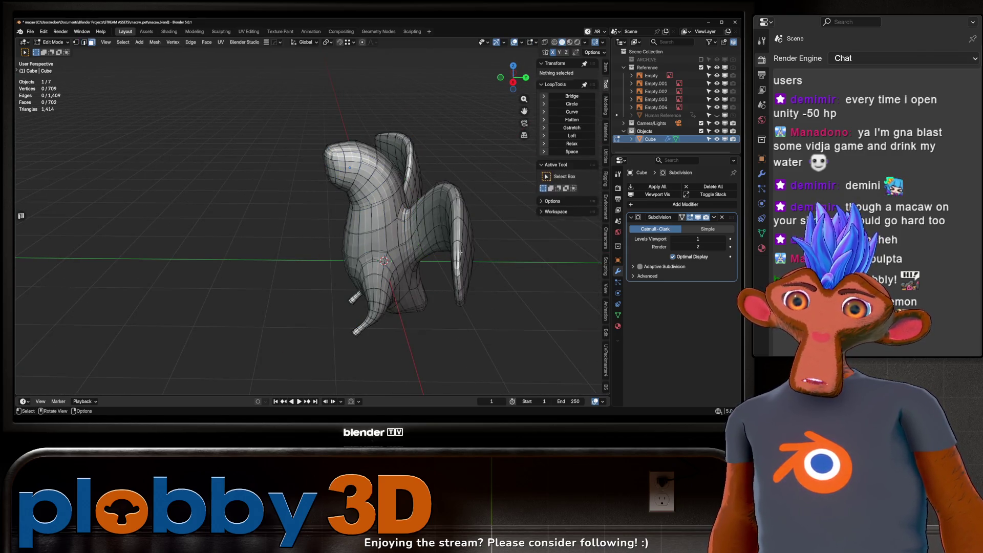
key(ctrl+KP_Add)
mouse_move(403, 257)
middle_down()
mouse_move(381, 255)
mouse_move(391, 204)
mouse_move(424, 232)
mouse_move(440, 215)
middle_up()
key(r)
click(348, 251)
key(g)
click(396, 200)
- Rotate the wing faces about Z to swing the wings roughly 30° outward, then exit Edit Mode
scroll(425, 232, down, 5)
key(r)
key(z)
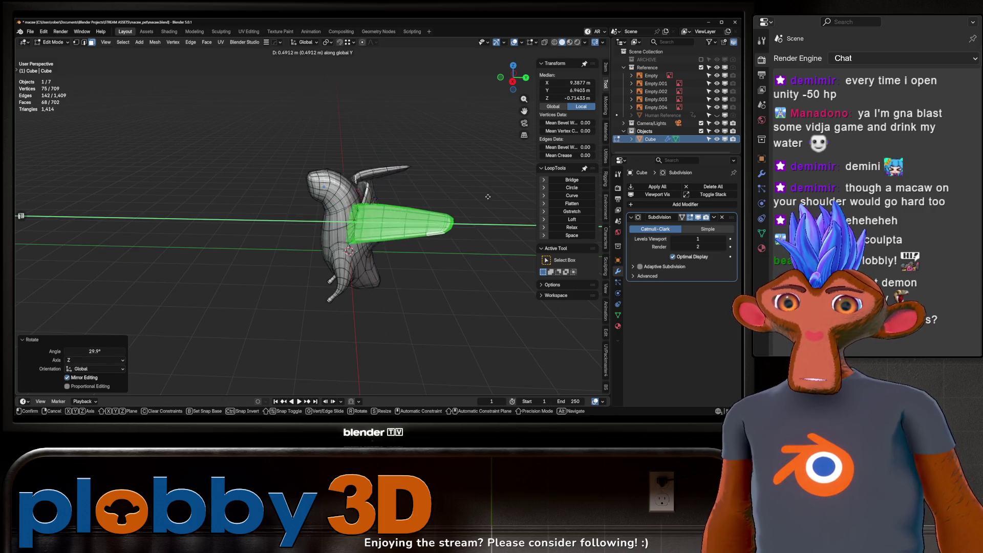
click(457, 205)
key(ctrl+z)
mouse_move(457, 206)
middle_down()
mouse_move(439, 175)
mouse_move(314, 225)
mouse_move(369, 198)
middle_up()
key(Tab)
key(Tab)
key(Tab)
key(ctrl+Tab)
- Enter Sculpt Mode and select the Relax Slide brush, checking the wings and legs
click(373, 225)
middle_drag(415, 247, 362, 232)
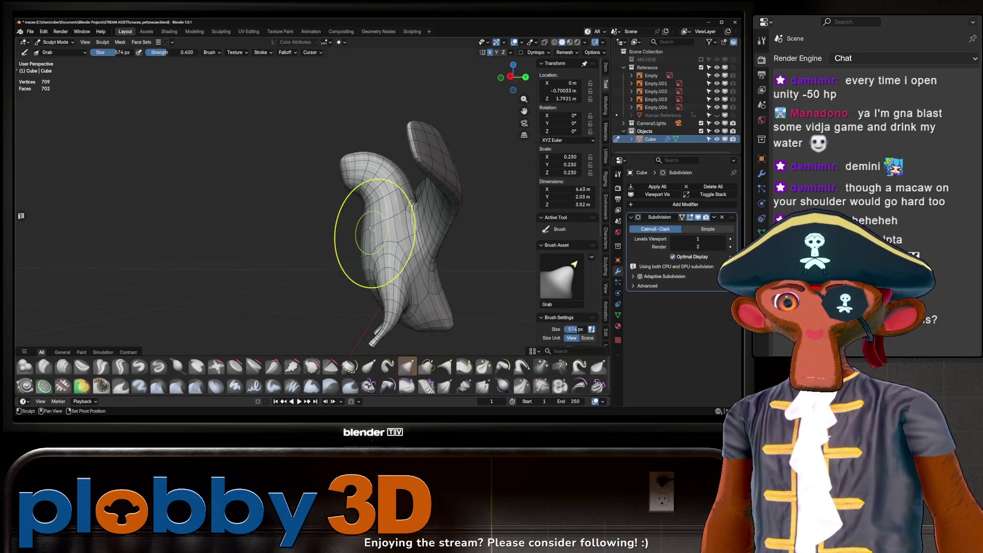
click(560, 366)
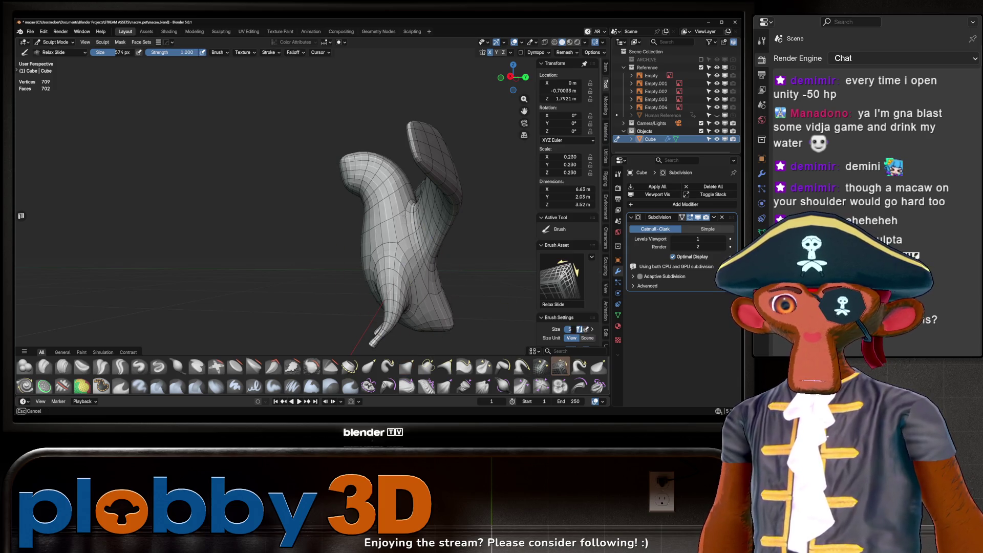
mouse_move(369, 231)
middle_down()
mouse_move(404, 233)
mouse_move(351, 242)
mouse_move(285, 198)
middle_up()
scroll(313, 242, up, 4)
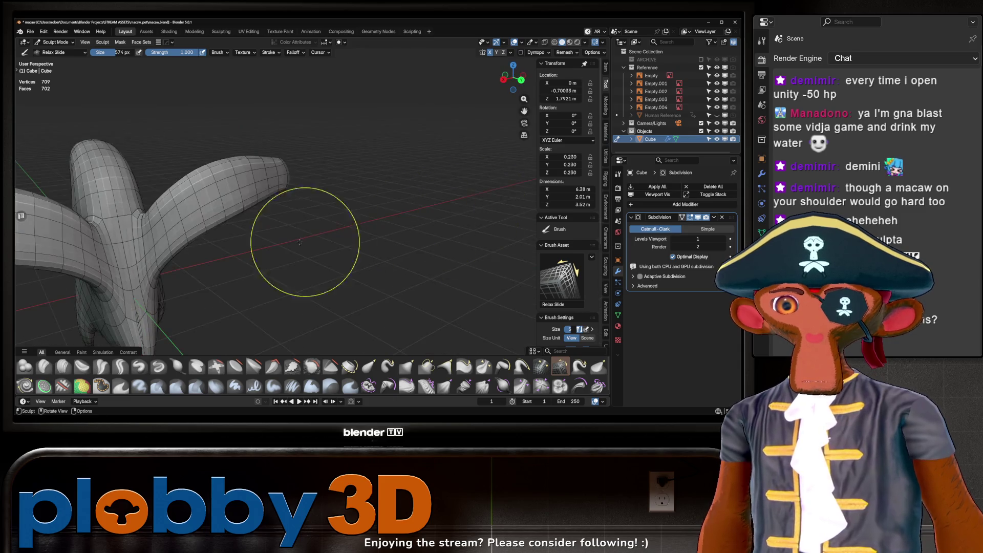
mouse_move(193, 219)
middle_down()
mouse_move(318, 230)
mouse_move(348, 299)
mouse_move(336, 274)
middle_up()
- Return the macaw mesh to Object Mode through the mode pie menu
key(grave)
click(380, 288)
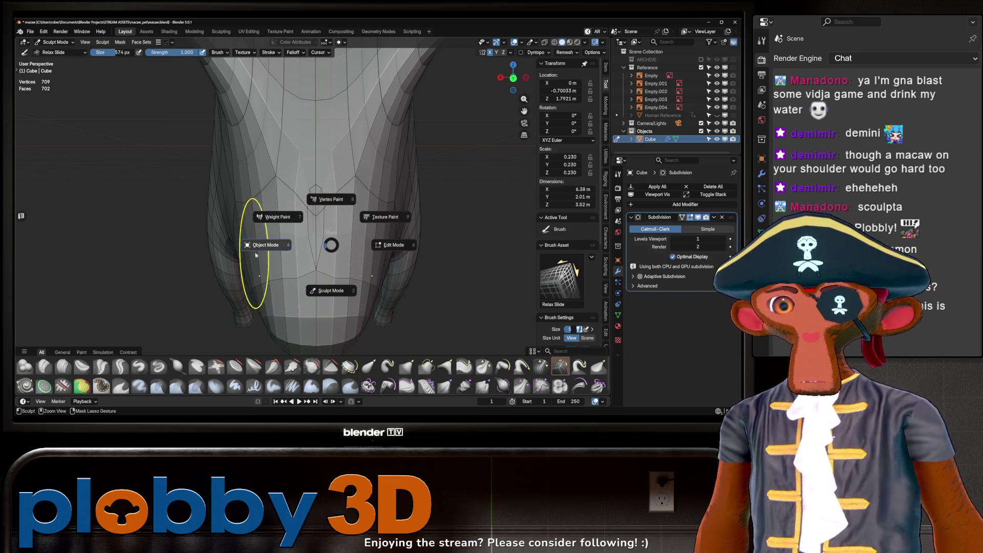
click(249, 244)
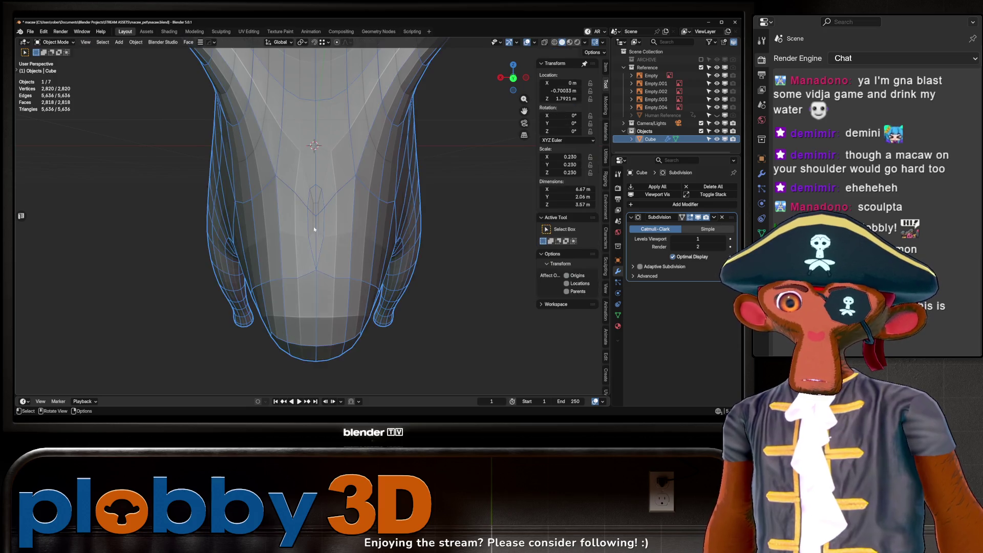
- In Edit Mode, merge the four underside vertices at their center
shift+middle_drag(555, 229, 571, 248)
key(Tab)
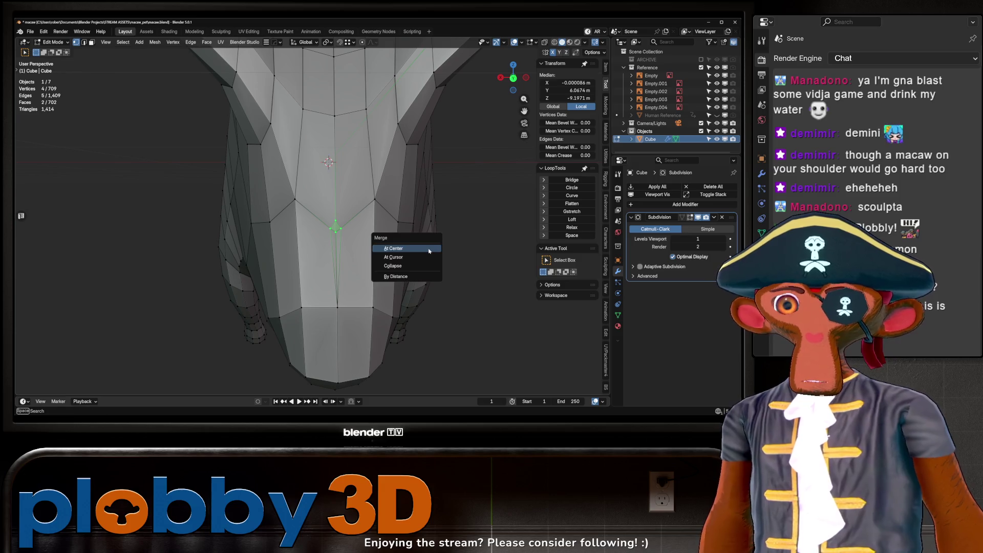
click(429, 251)
scroll(314, 292, down, 2)
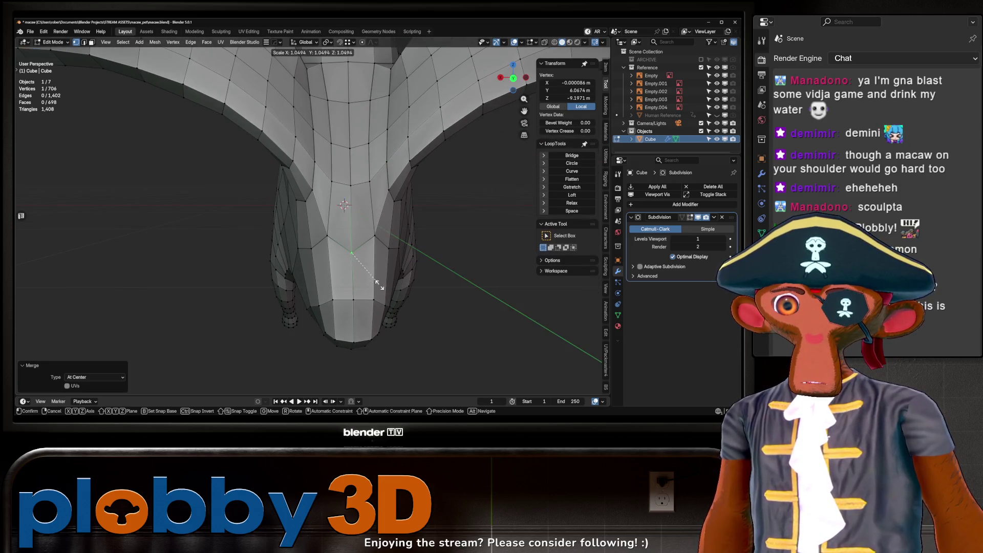
- Select all vertices, run MACHIN3 Clean Up, then go back to Sculpt Mode
key(a)
key(alt+3)
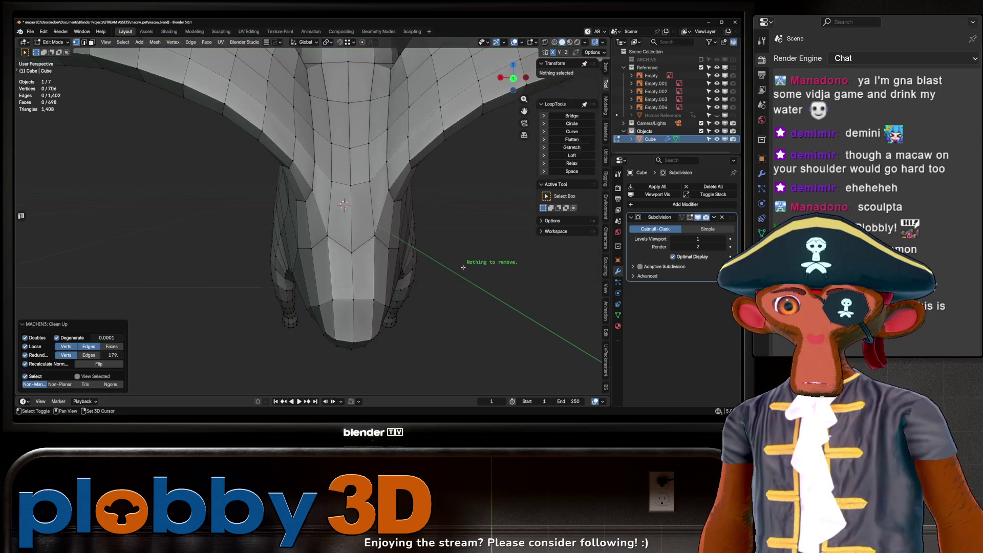
scroll(389, 256, down, 4)
mouse_move(385, 237)
middle_down()
mouse_move(454, 229)
mouse_move(446, 245)
mouse_move(440, 229)
mouse_move(369, 234)
mouse_move(376, 220)
middle_up()
key(ctrl+Tab)
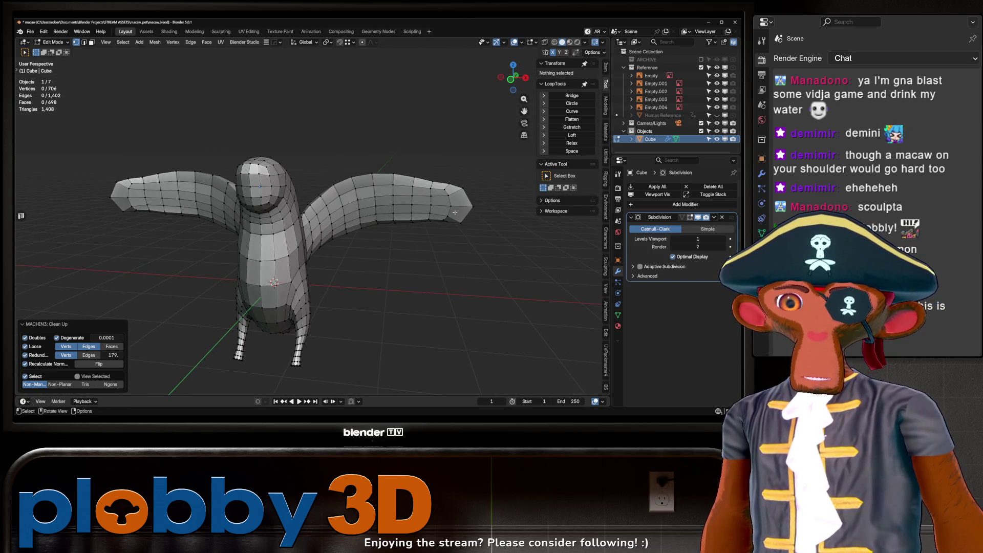
click(449, 241)
- Turn off the Subdivision modifier's viewport display to see the low-poly macaw
middle_drag(458, 219, 529, 199)
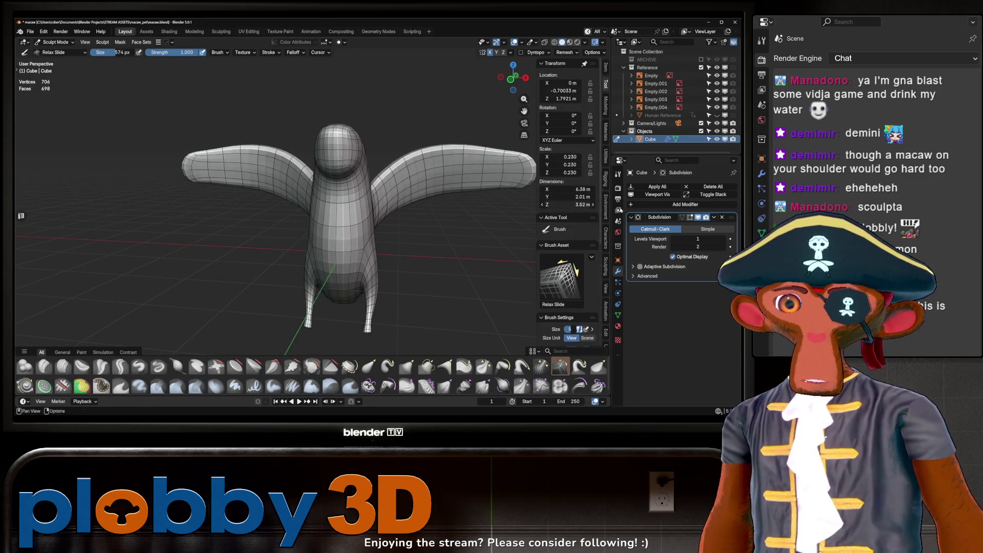
click(697, 217)
middle_drag(399, 195, 452, 178)
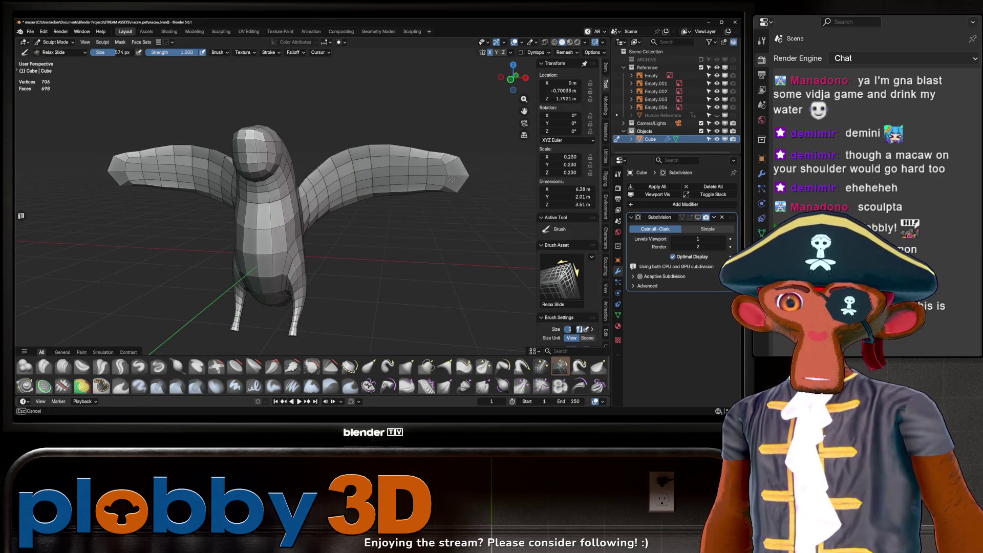
- With the Grab brush, stretch the wing tips outward and pull the right wing upward
key(g)
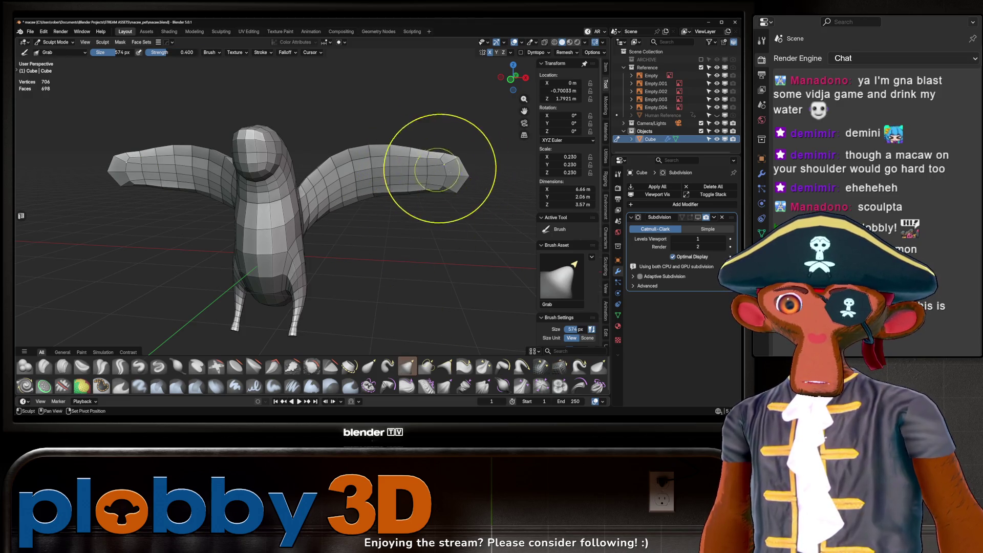
middle_drag(444, 176, 421, 174)
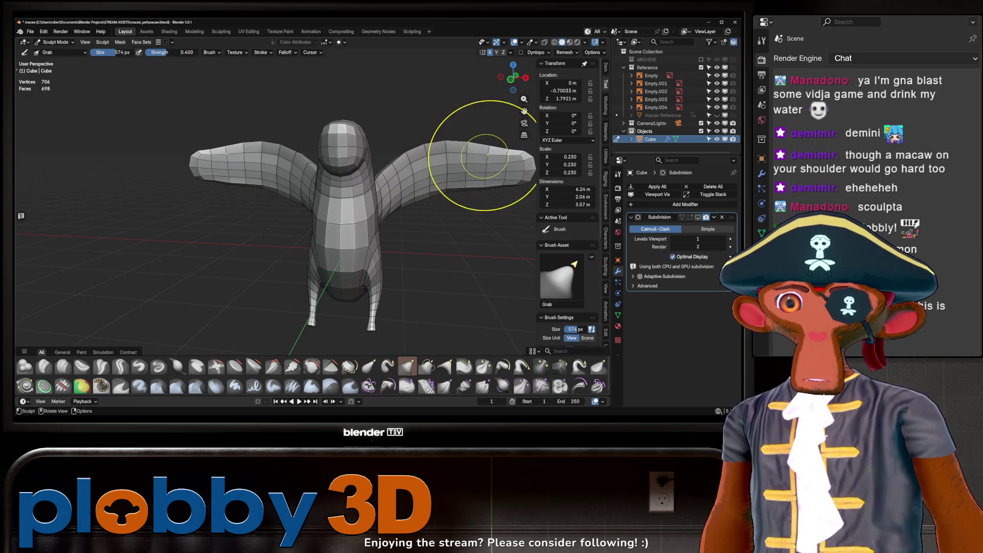
middle_drag(486, 149, 467, 143)
drag(467, 144, 471, 152)
drag(409, 171, 428, 129)
mouse_move(441, 129)
middle_down()
mouse_move(406, 164)
mouse_move(416, 176)
mouse_move(408, 184)
middle_up()
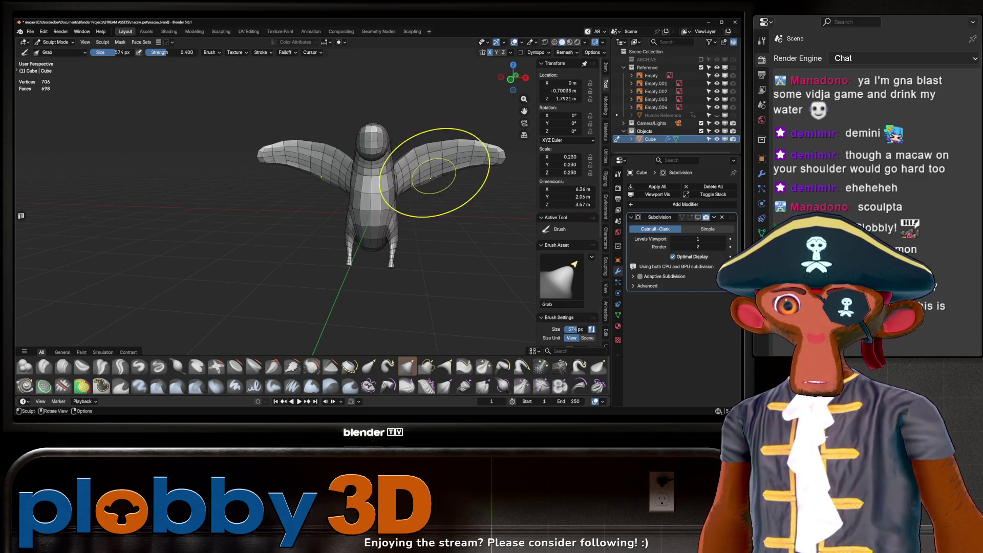
- Refine the head and wings with the Grab brush, checking from three-quarter and top views
middle_drag(442, 156, 442, 156)
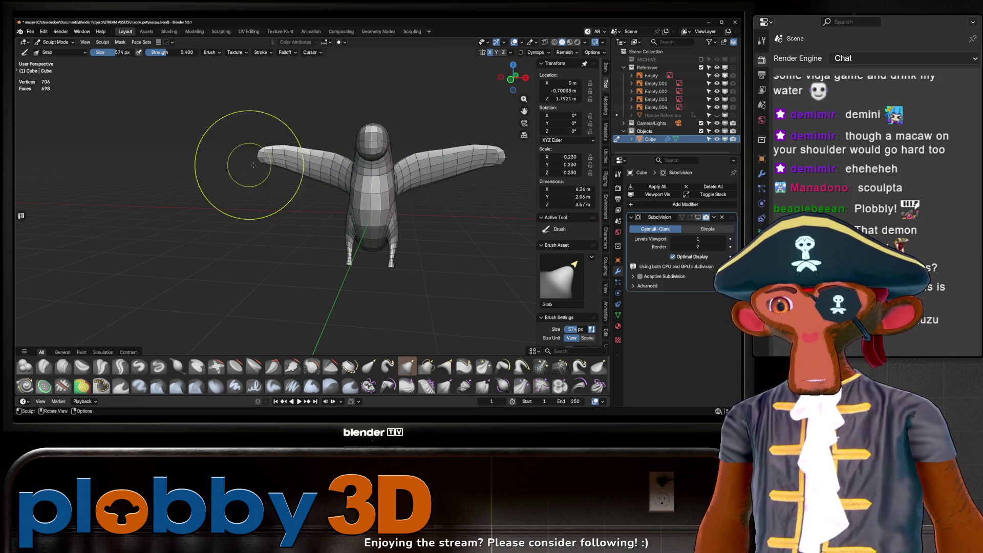
middle_drag(369, 167, 363, 164)
mouse_move(258, 169)
middle_down()
mouse_move(337, 254)
mouse_move(389, 179)
mouse_move(461, 164)
mouse_move(390, 136)
mouse_move(359, 102)
mouse_move(337, 135)
middle_up()
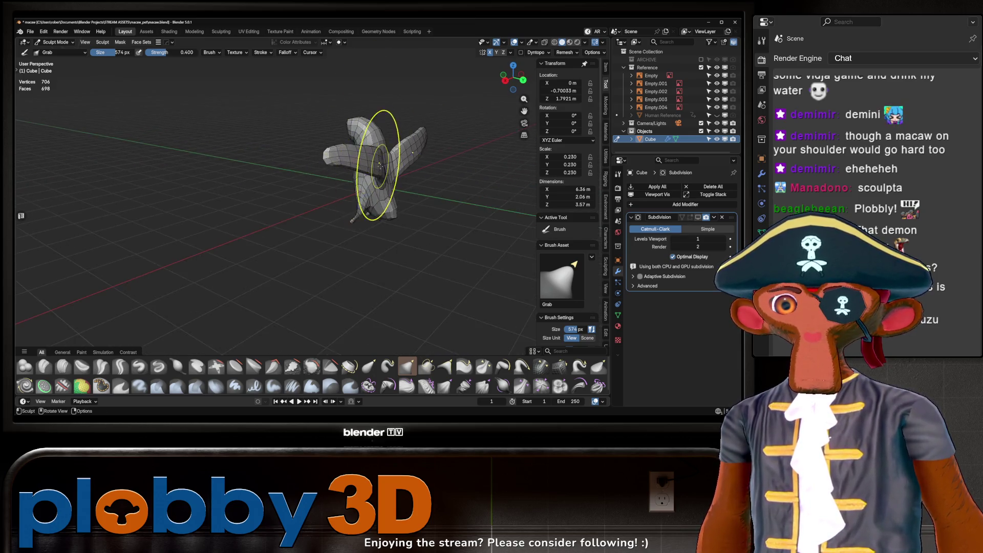
mouse_move(320, 168)
middle_down()
mouse_move(500, 164)
mouse_move(369, 193)
mouse_move(413, 120)
mouse_move(309, 121)
mouse_move(314, 149)
middle_up()
scroll(308, 121, up, 4)
scroll(314, 149, down, 5)
mouse_move(185, 149)
middle_down()
mouse_move(246, 176)
mouse_move(275, 165)
middle_up()
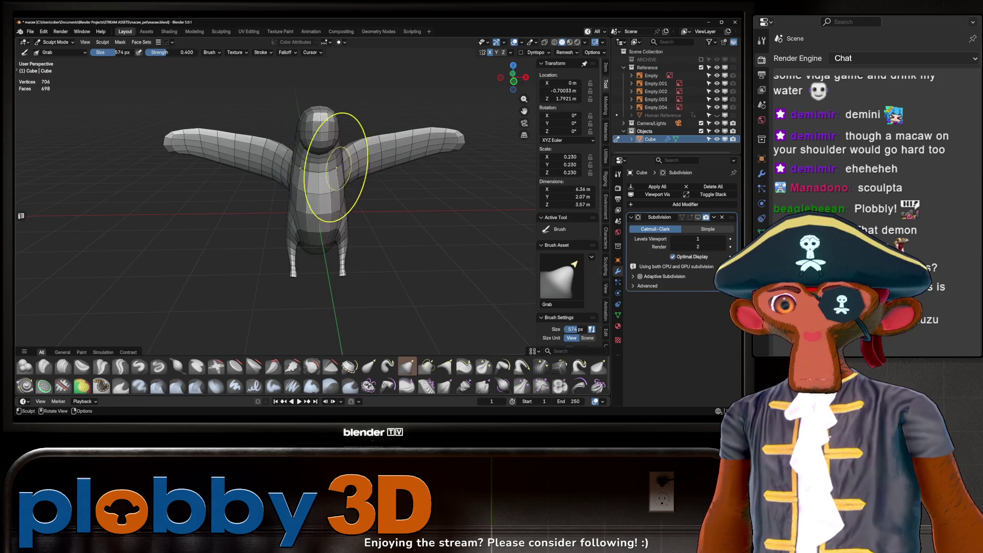